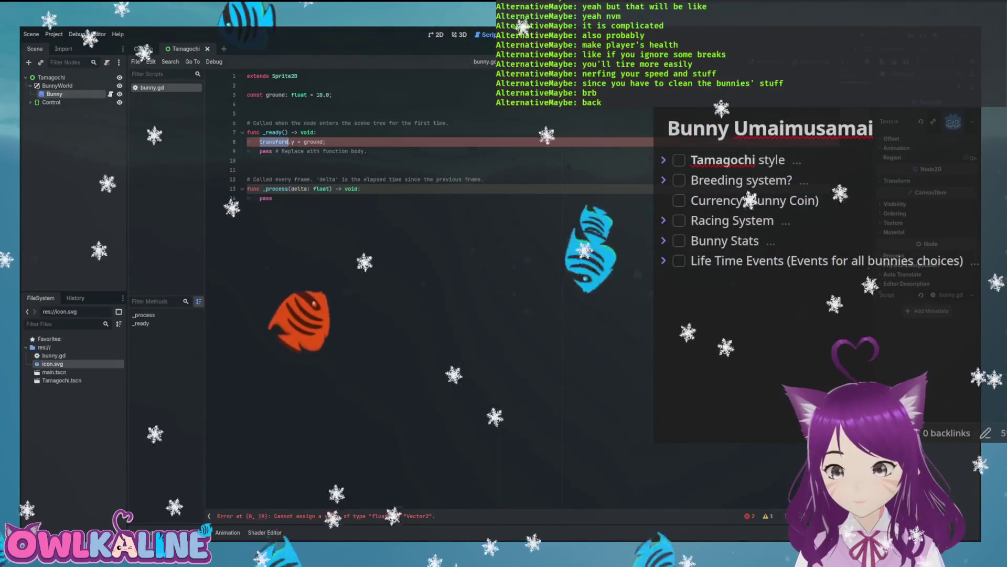
Change line 8 of bunny.gd from translation.y to transform.y = ground, then save the script.
text(anslation)
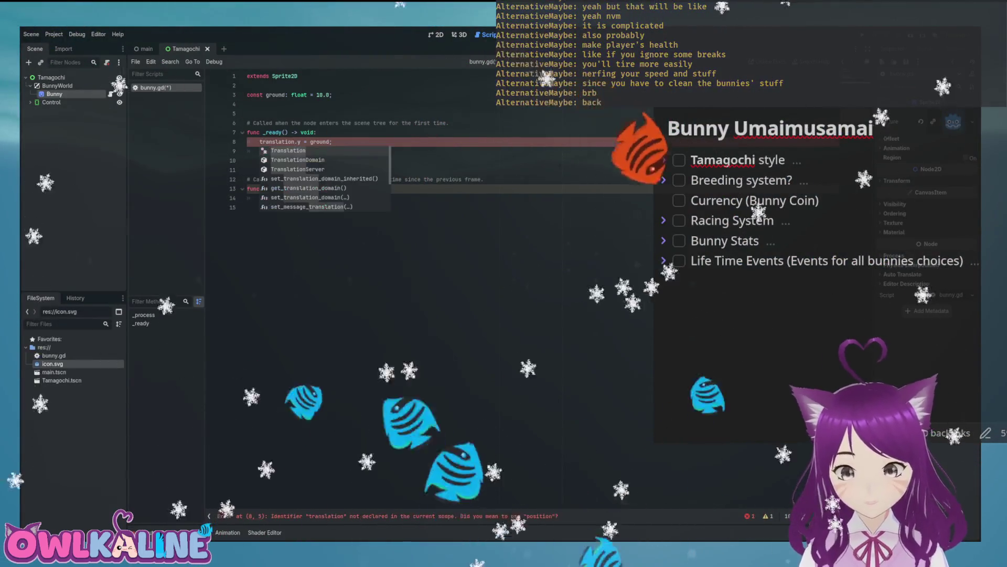
click(436, 123)
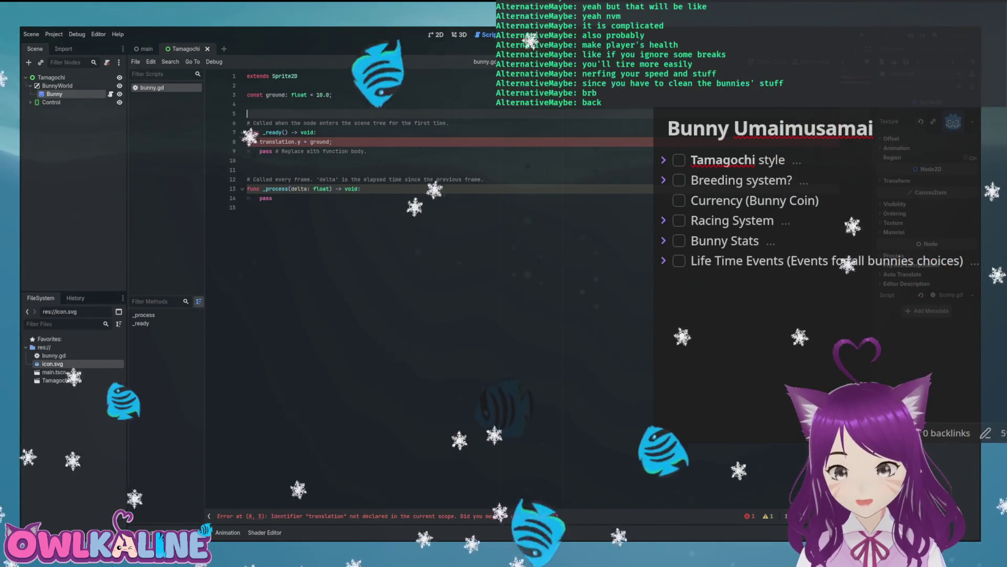
drag(301, 142, 260, 141)
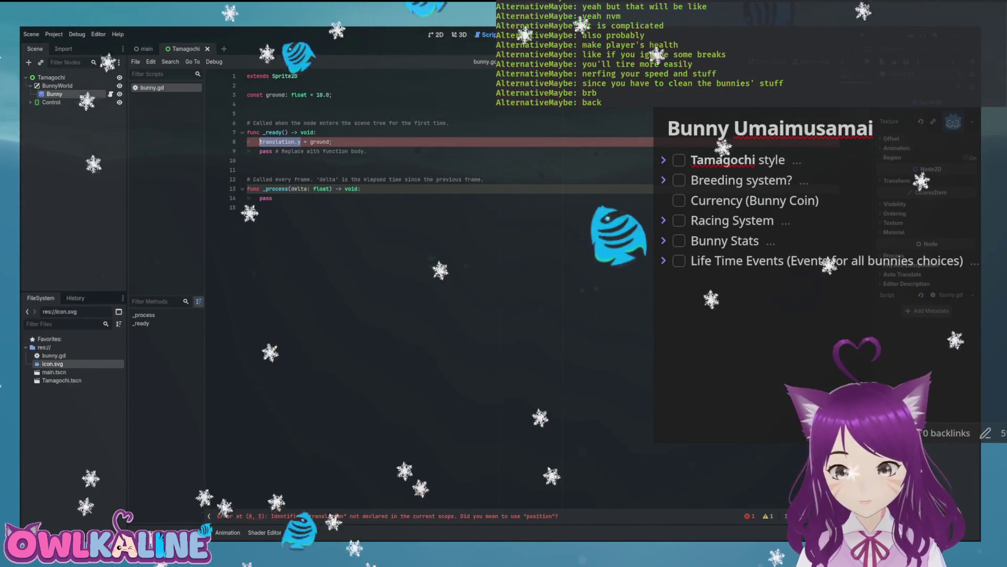
text(form.)
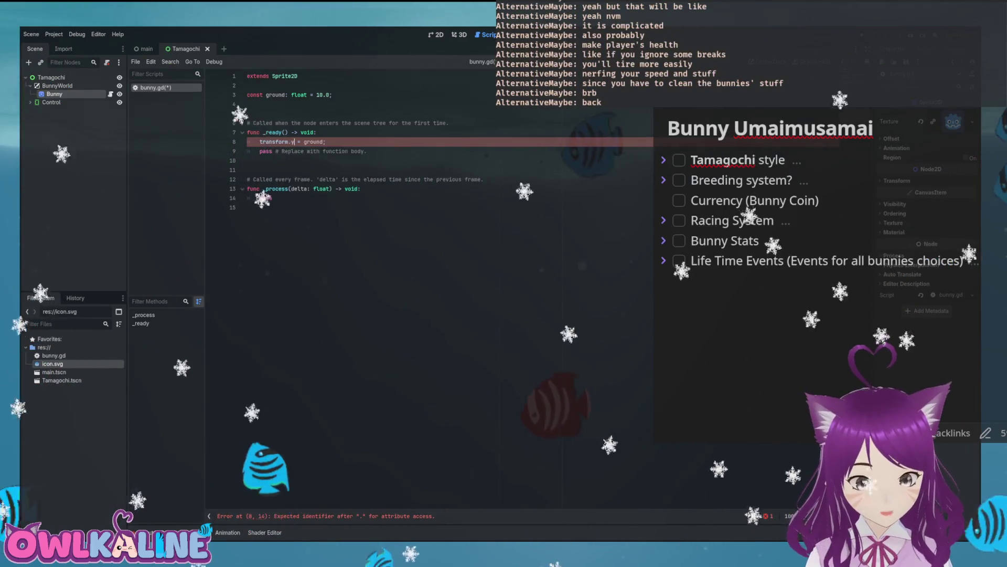
key(BackSpace)
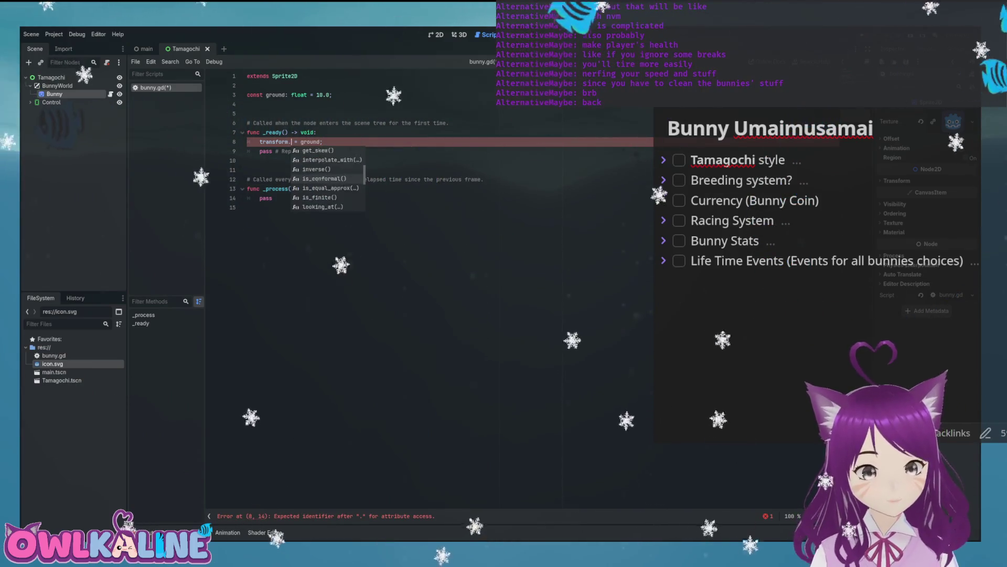
key(Down)
key(Down)
key(Down)
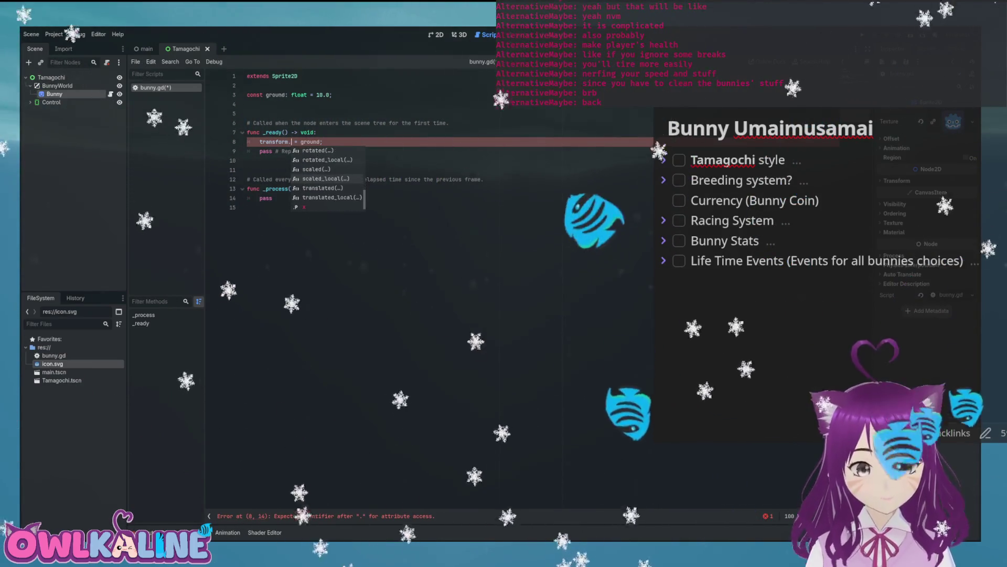
text(y)
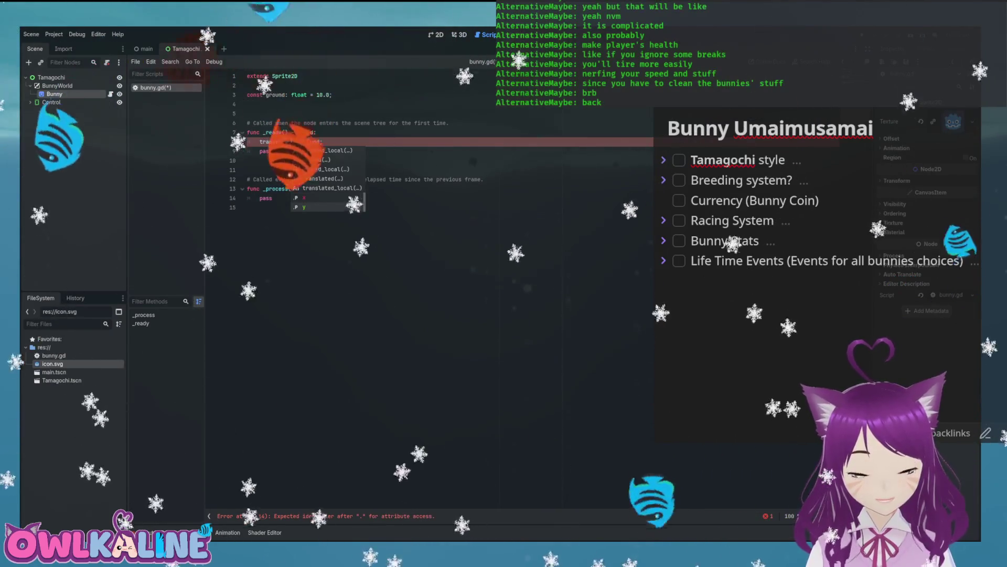
key(ctrl+s)
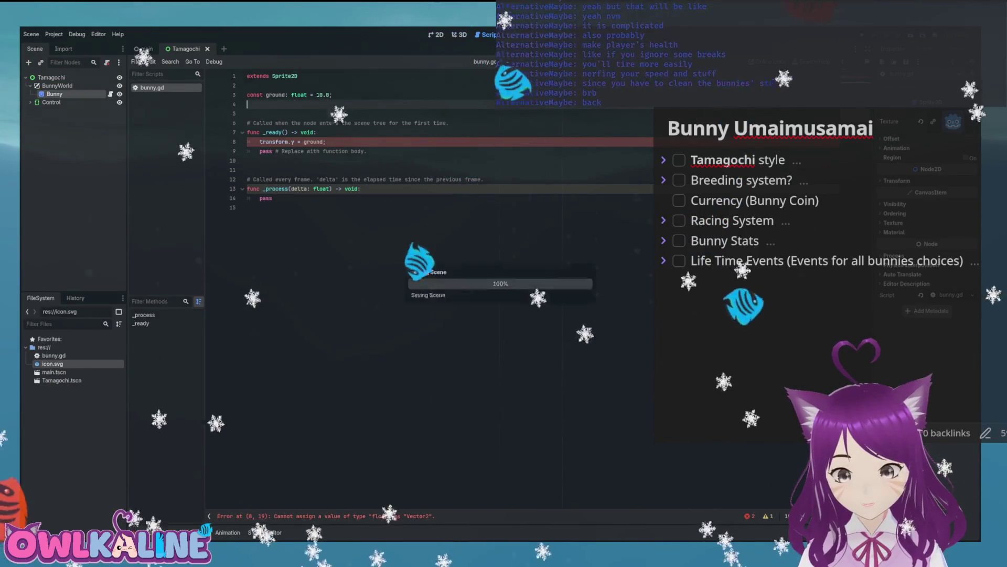
Run the project and set the current Main scene as the project's main scene.
key(F5)
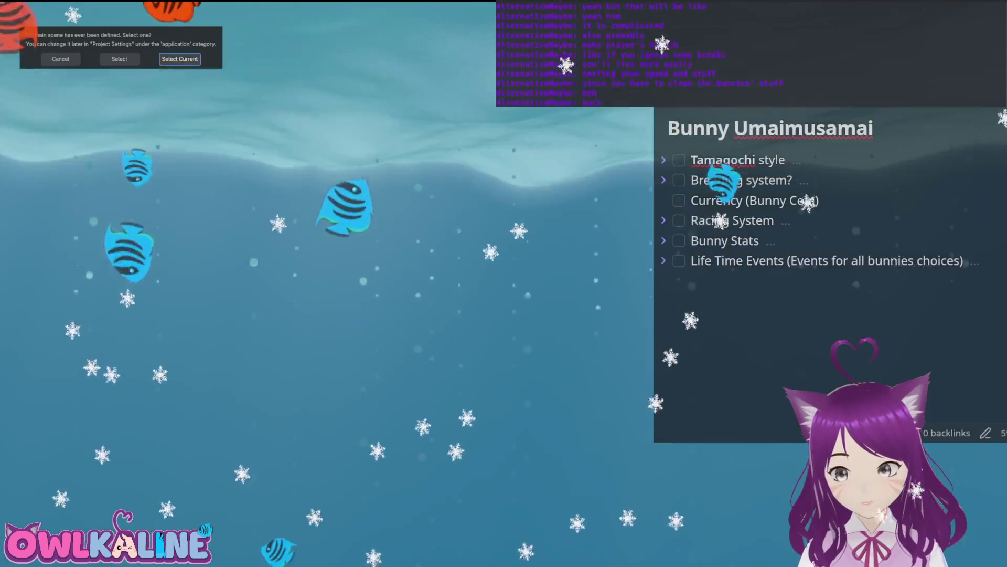
key(Escape)
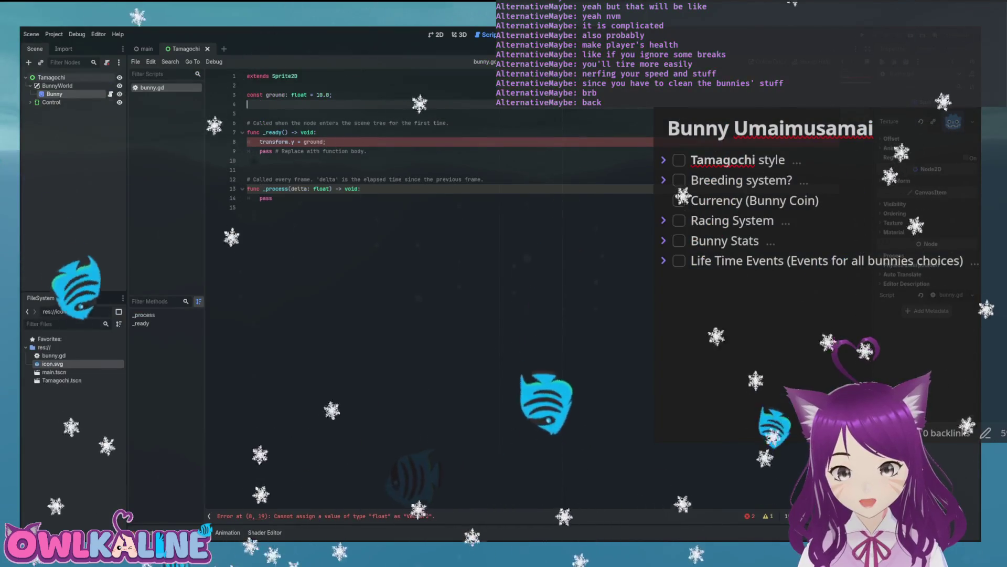
key(F6)
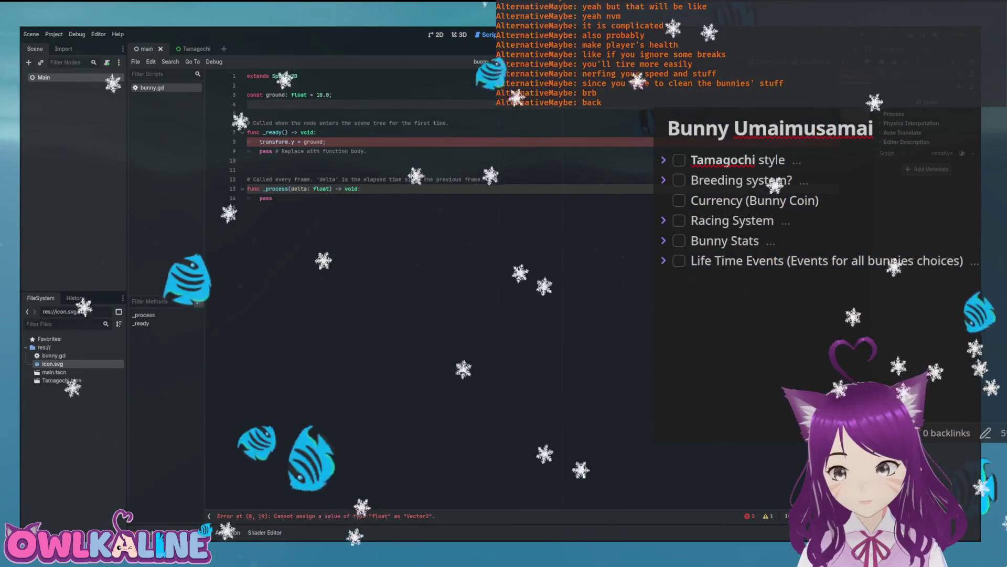
key(F5)
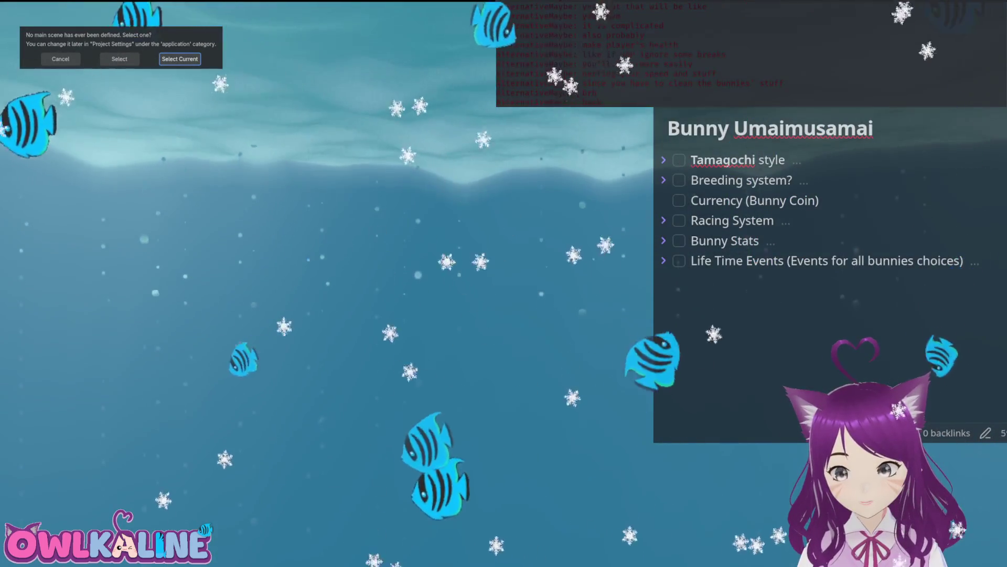
key(Return)
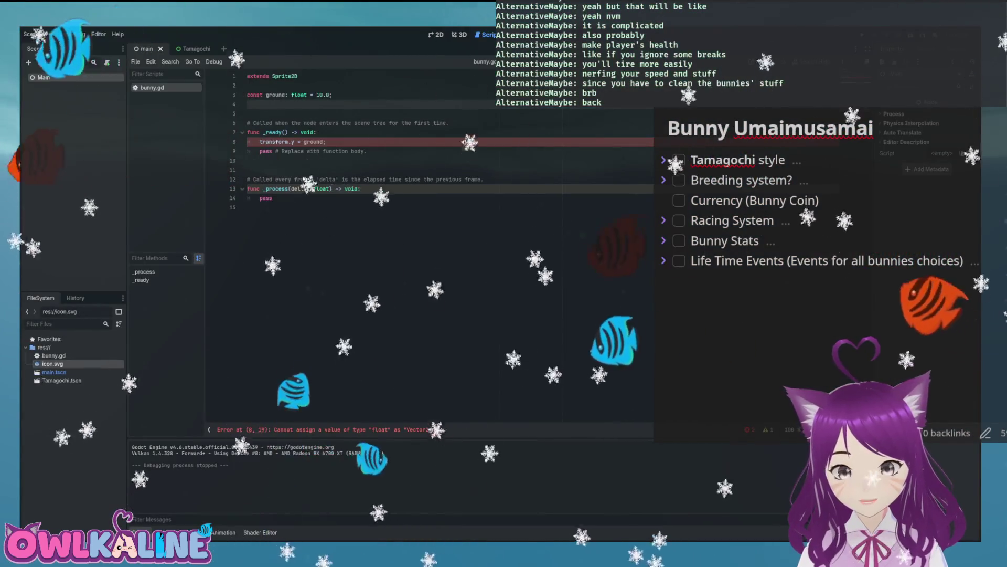
Instance Tamagochi.tscn under the Main node, save the scene, and run the game.
drag(61, 380, 52, 137)
key(ctrl+s)
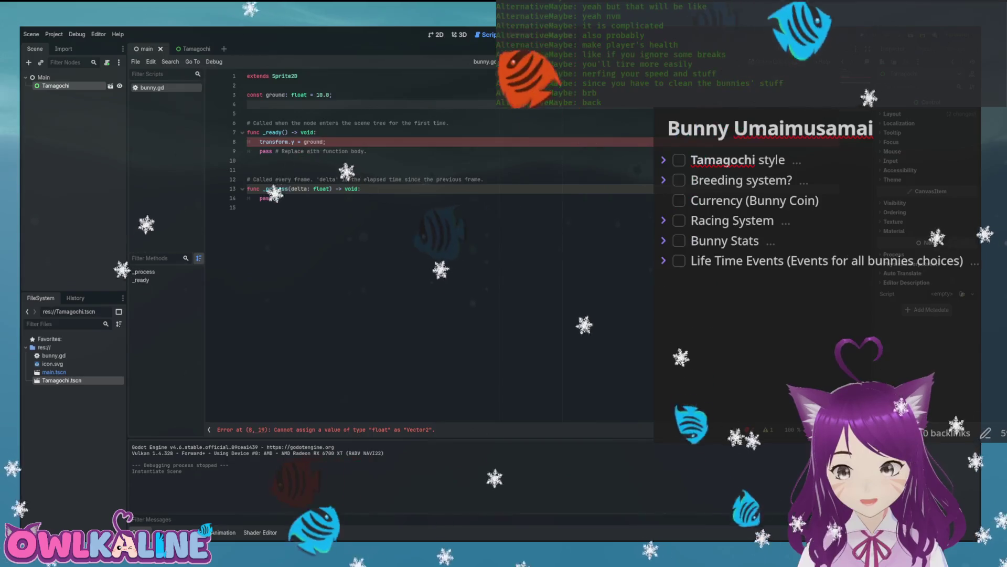
key(F5)
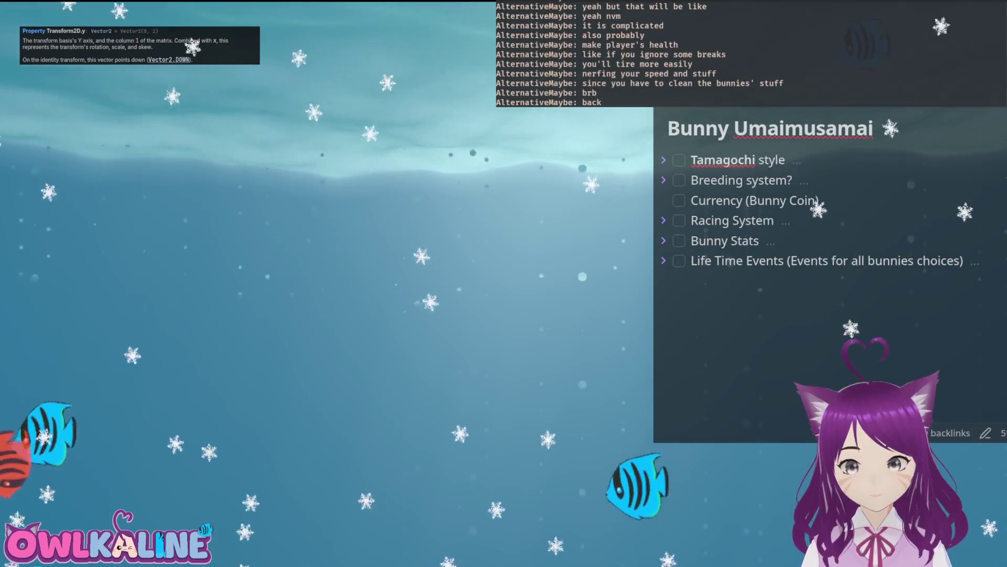
Rewrite line 8 of bunny.gd to assign ground to global_transform.y, then save.
key(BackSpace)
key(BackSpace)
key(BackSpace)
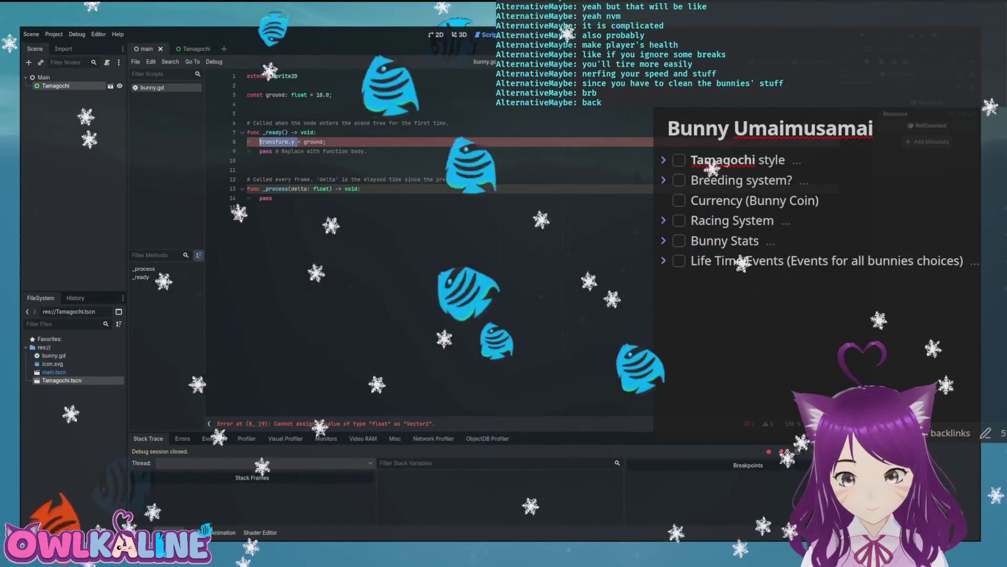
text(re)
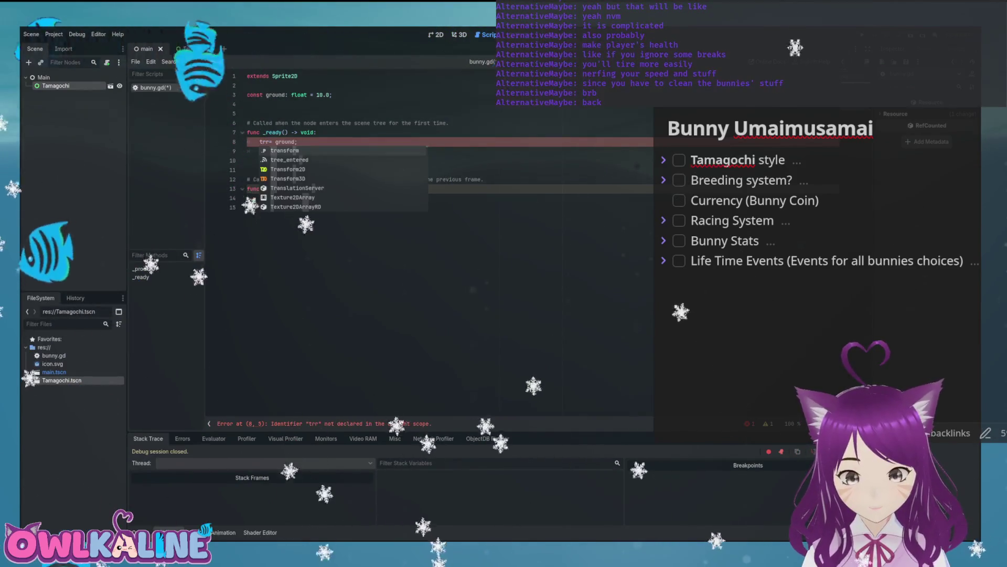
text(a)
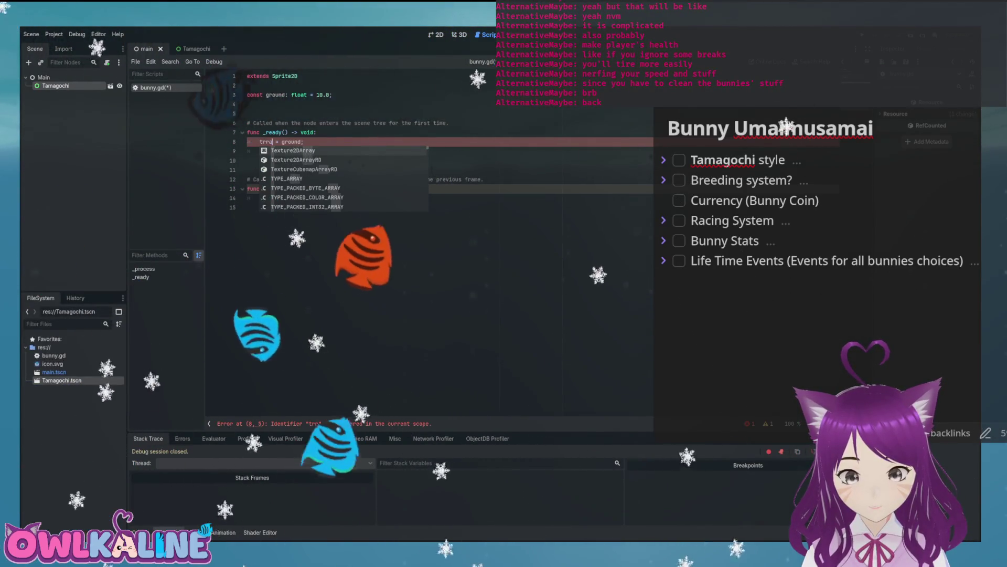
key(BackSpace)
key(BackSpace)
text(an)
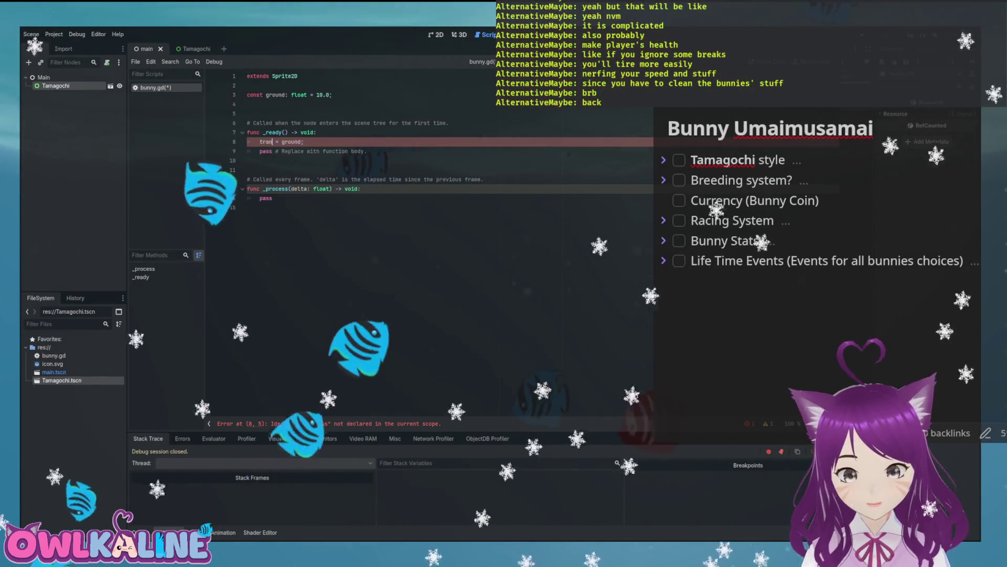
text(ansla)
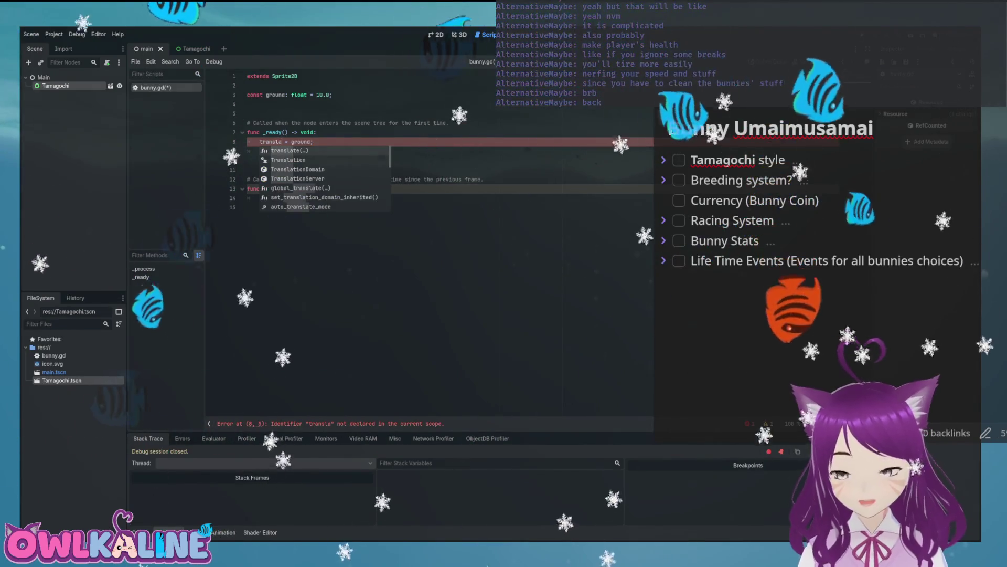
key(Return)
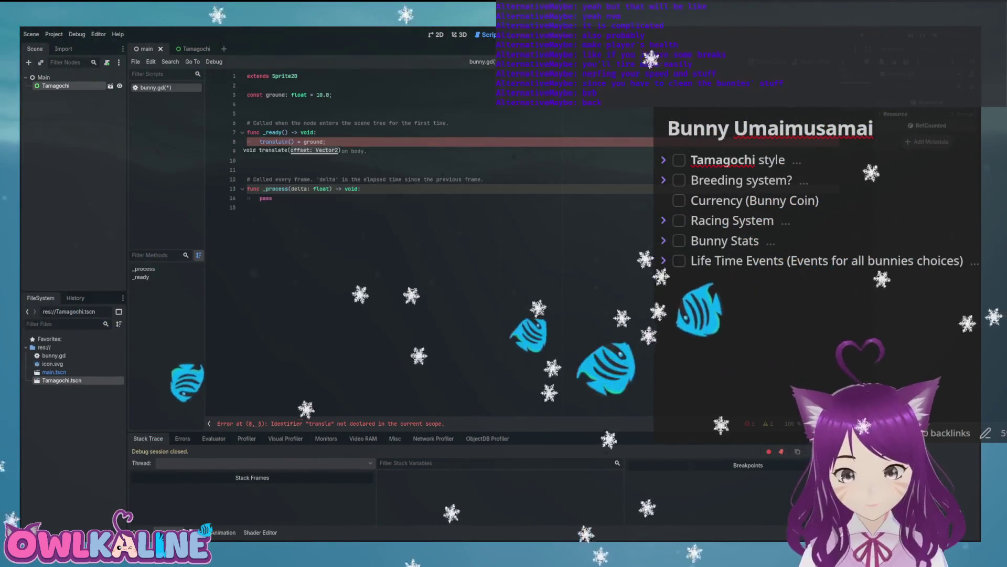
key(BackSpace)
key(BackSpace)
key(BackSpace)
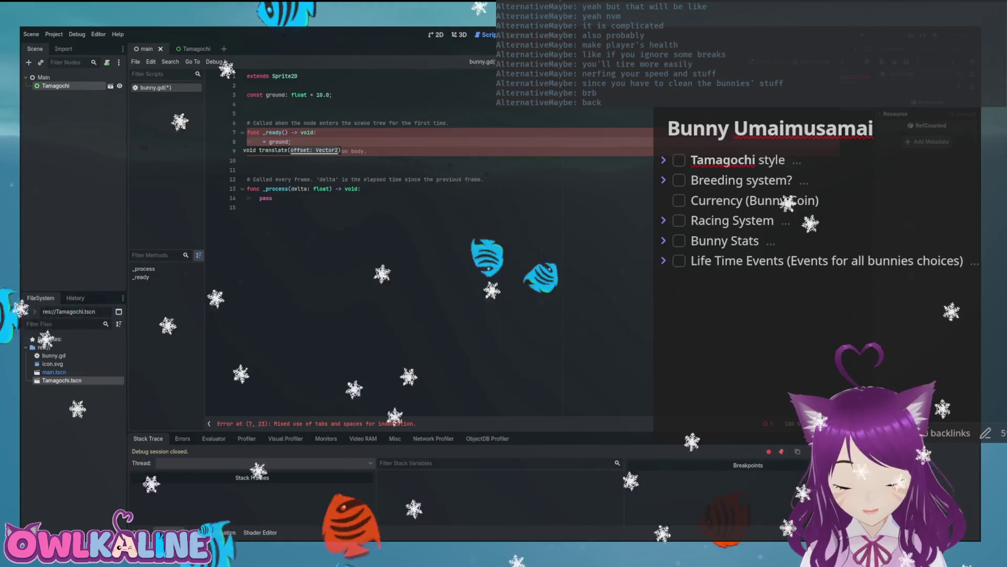
key(ctrl+space)
text(al)
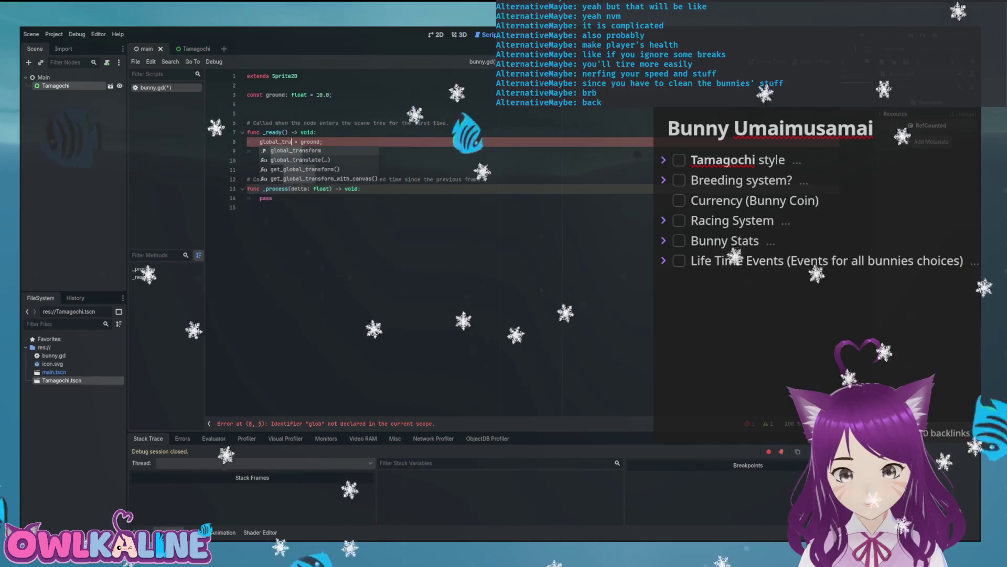
key(ctrl+s)
Run the project to test the global_transform.y change.
click(314, 170)
click(326, 142)
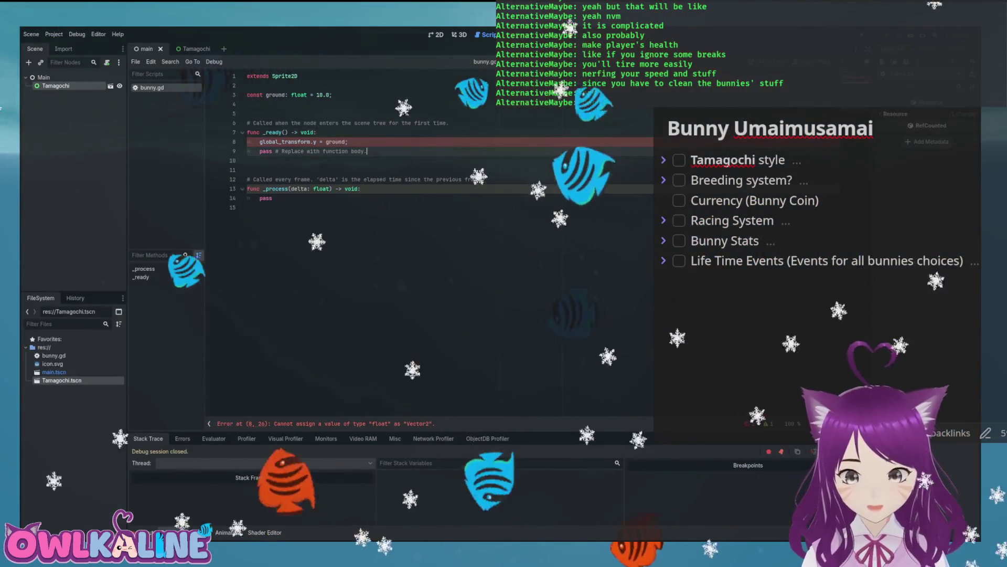
key(F5)
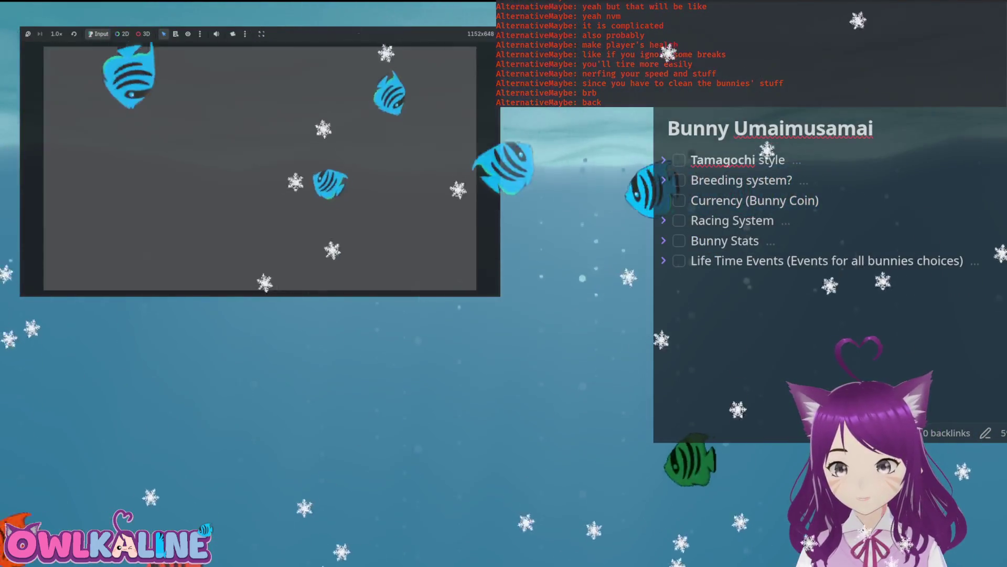
Stop the running game with F8 to return to bunny.gd.
key(F8)
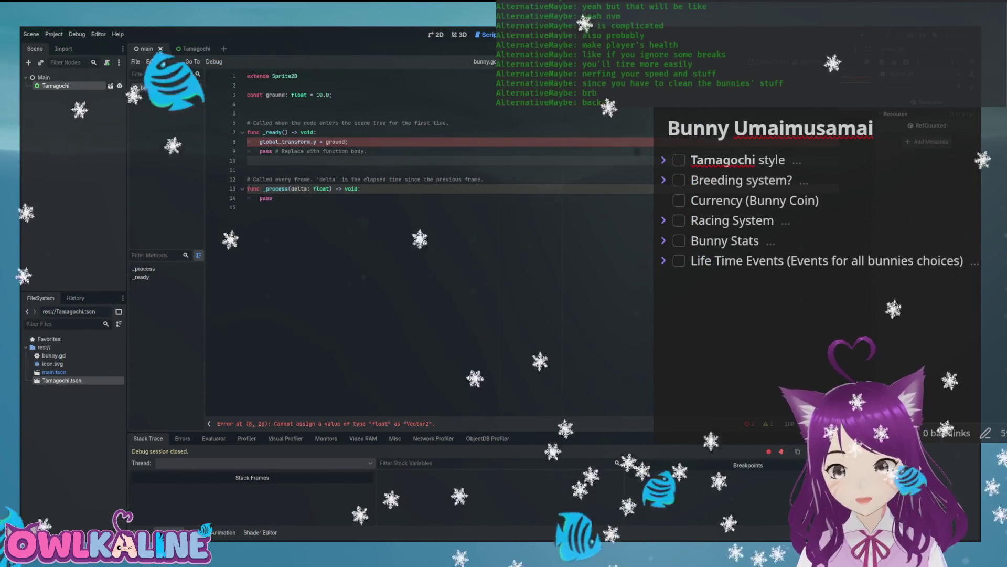
Drop global_transform from line 8 so it uses position.y, then test-run and stop the game.
key(BackSpace)
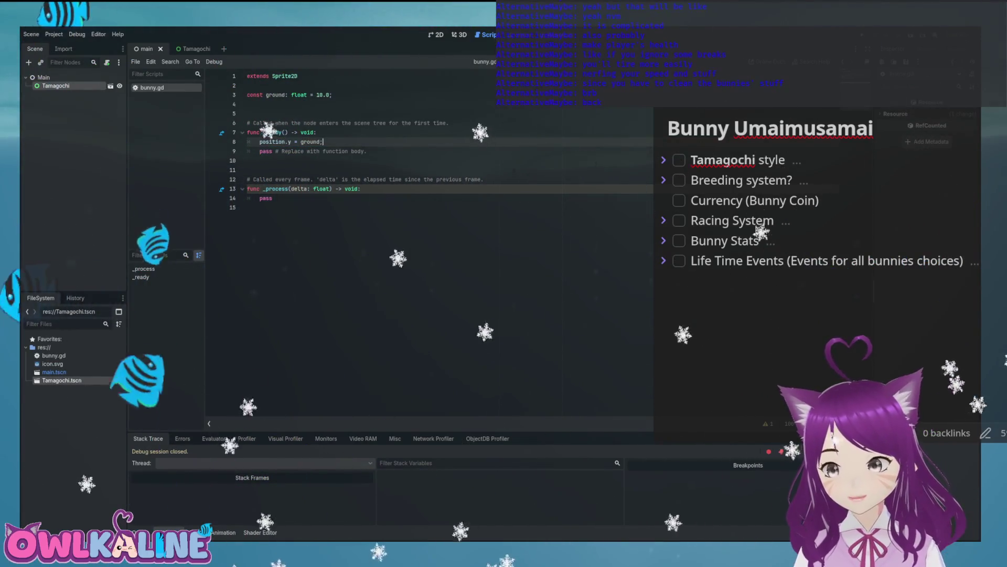
key(F5)
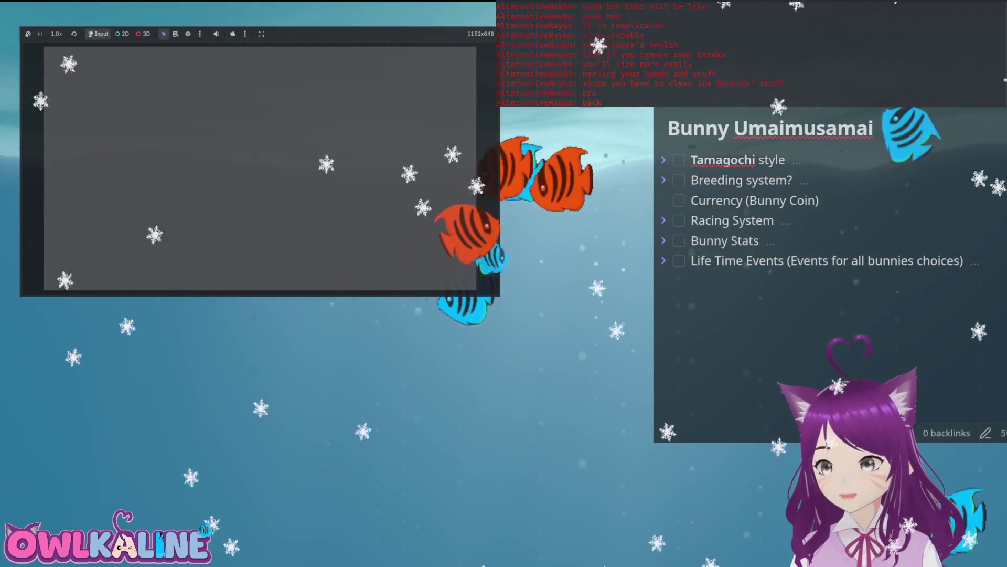
key(F8)
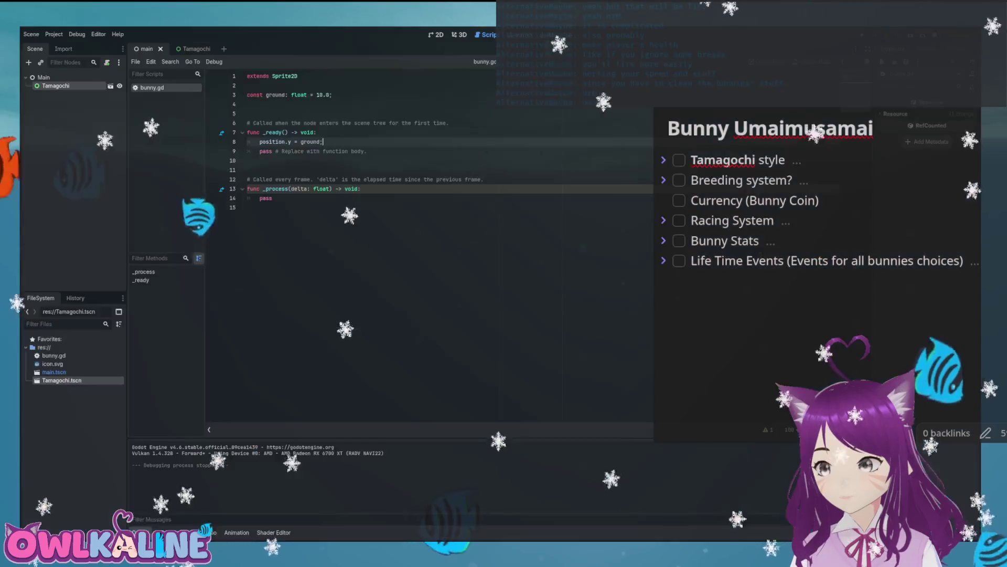
In the Tamagochi scene's bunny.gd, raise the ground constant from 10.0 to 100.0.
key(ctrl+Tab)
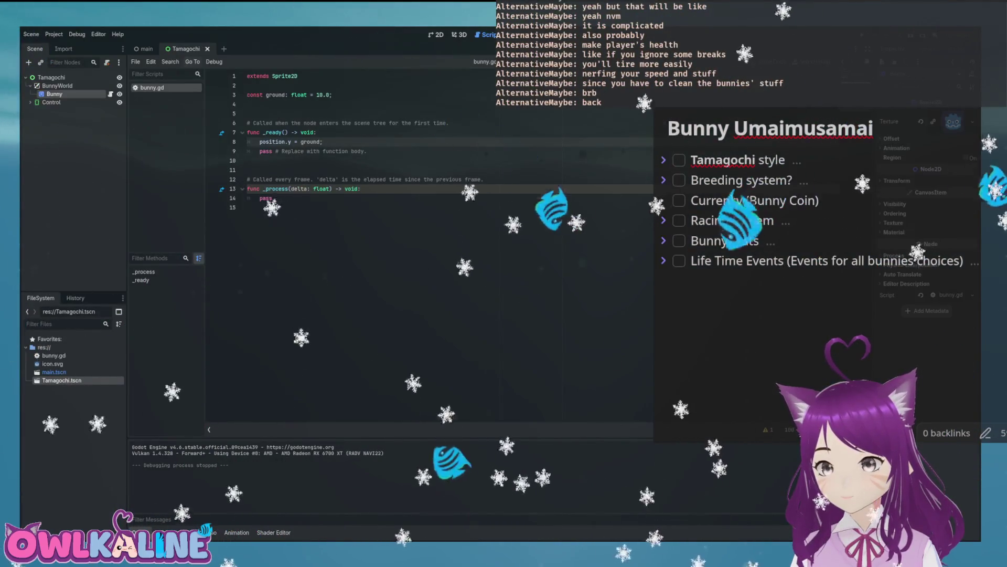
click(301, 132)
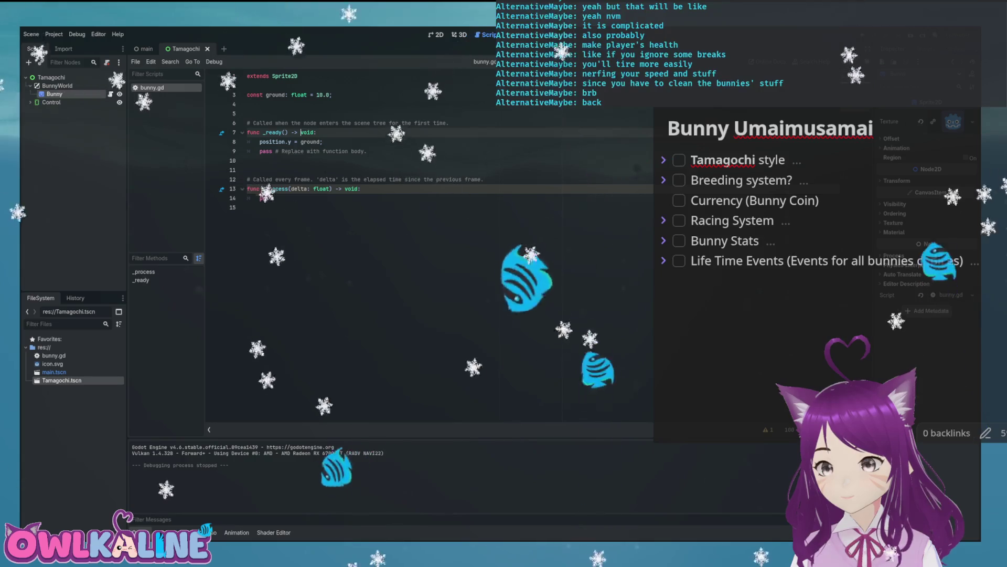
click(323, 95)
text(0)
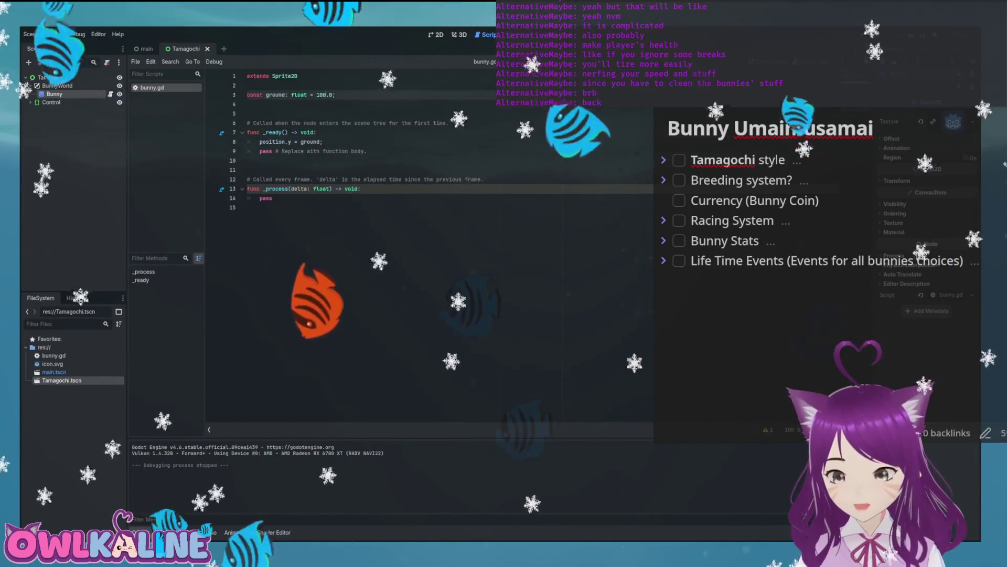
key(F5)
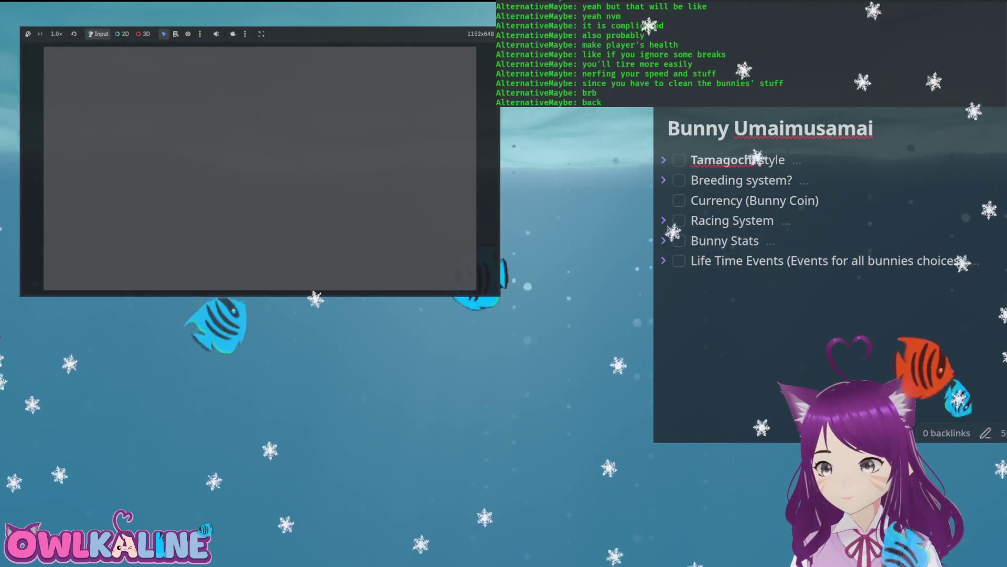
key(F8)
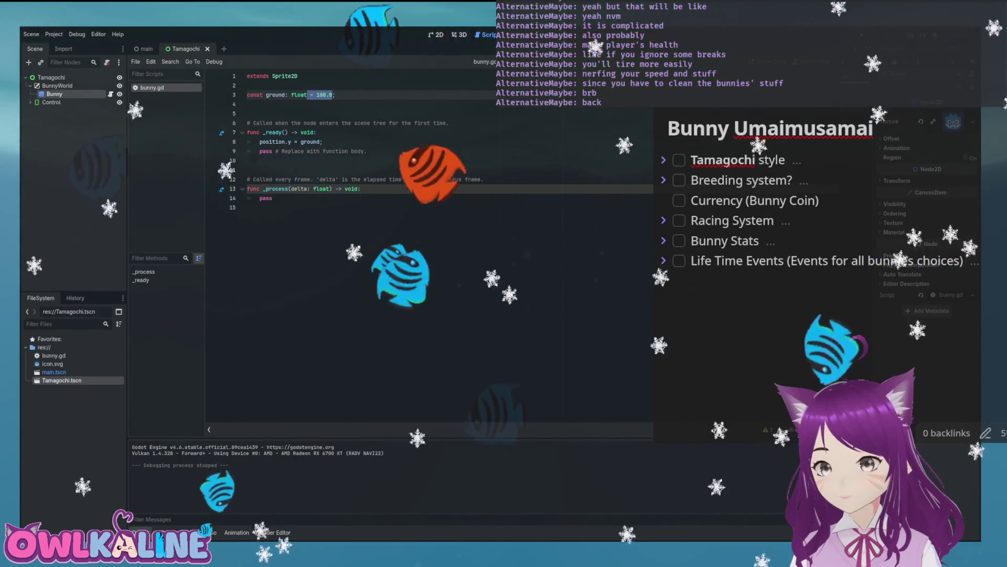
click(57, 86)
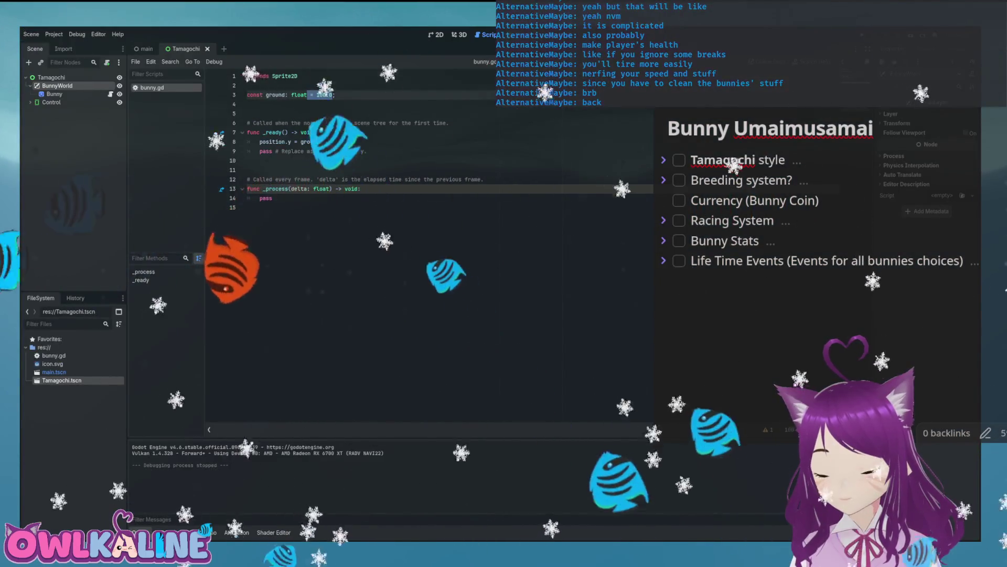
click(367, 160)
click(54, 94)
click(50, 77)
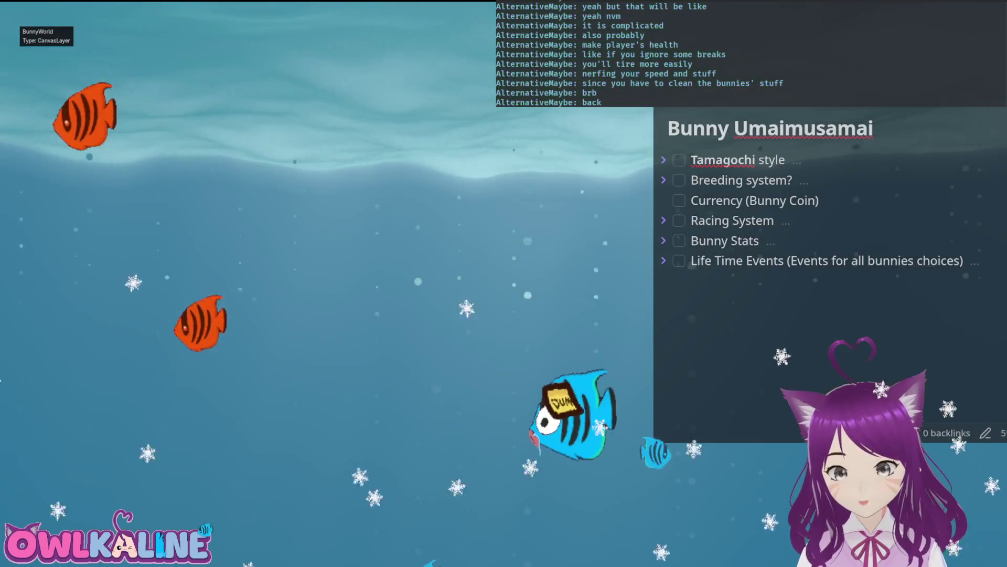
click(57, 86)
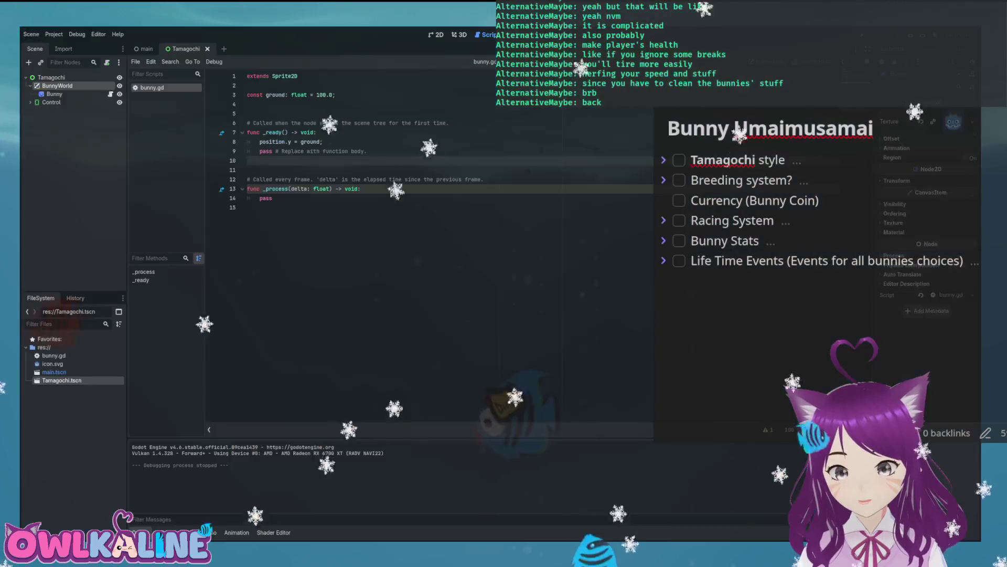
Open Change Type for BunnyWorld and browse the node types matching 'sub'.
right_click(57, 86)
click(79, 92)
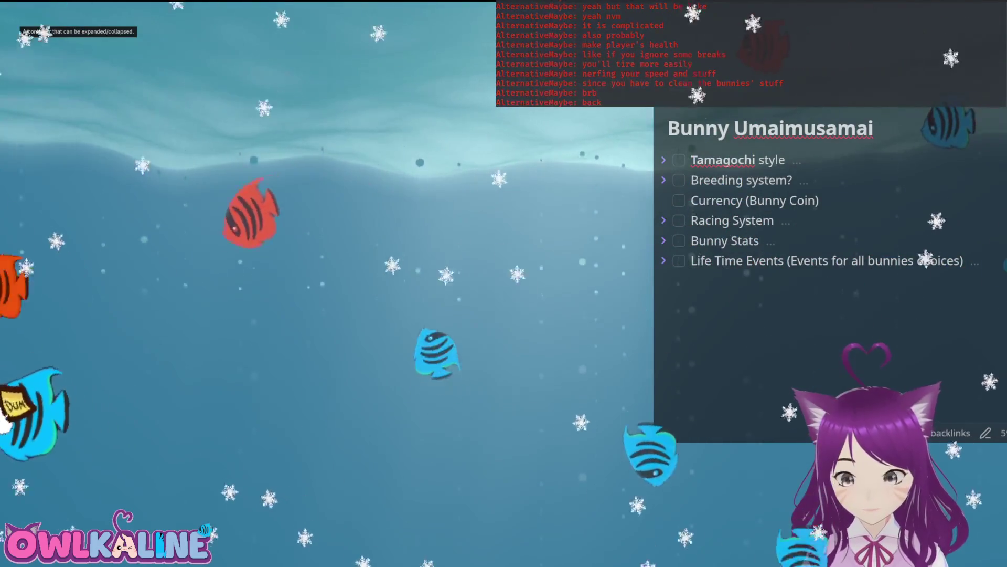
text(sub)
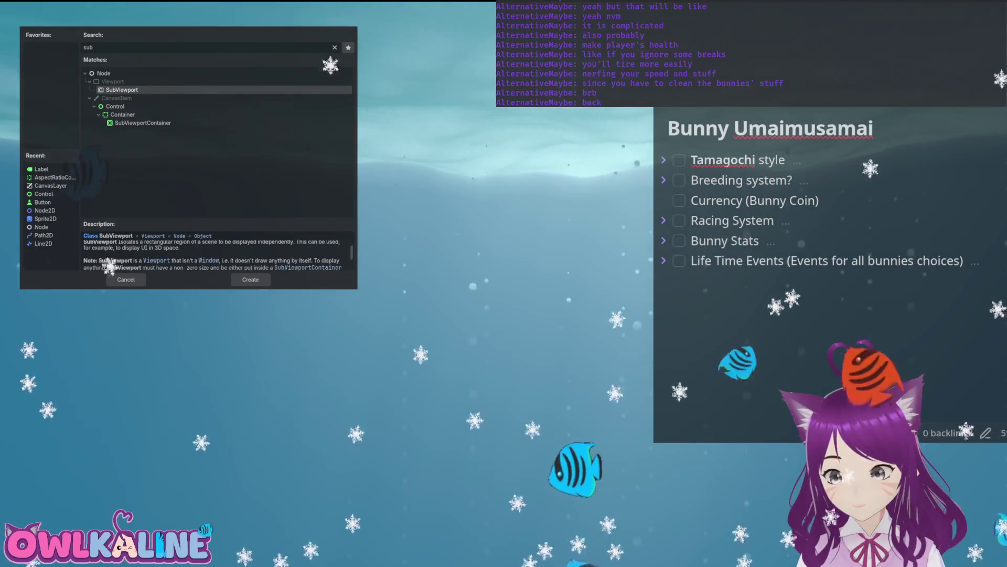
scroll(213, 252, down, 1)
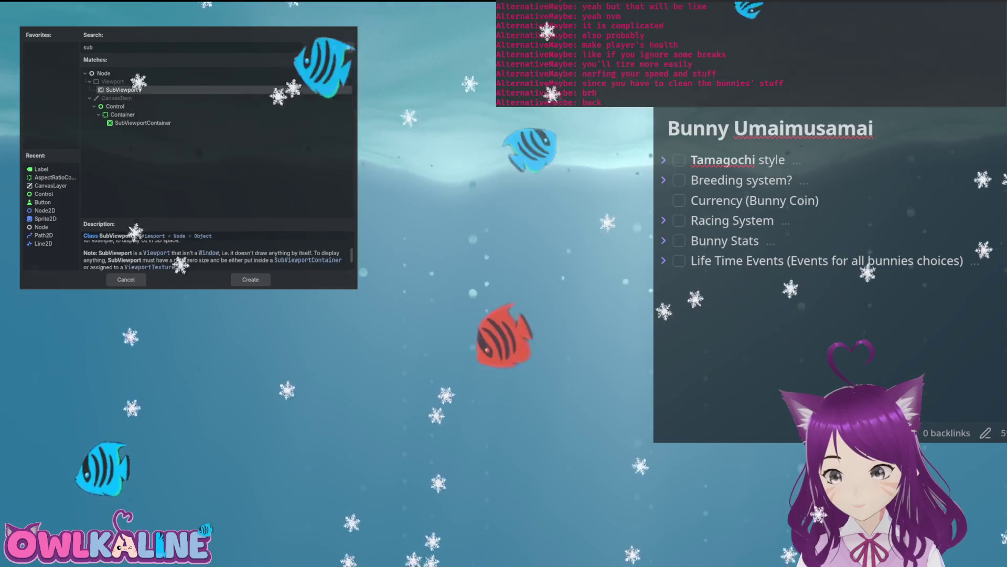
scroll(213, 251, down, 1)
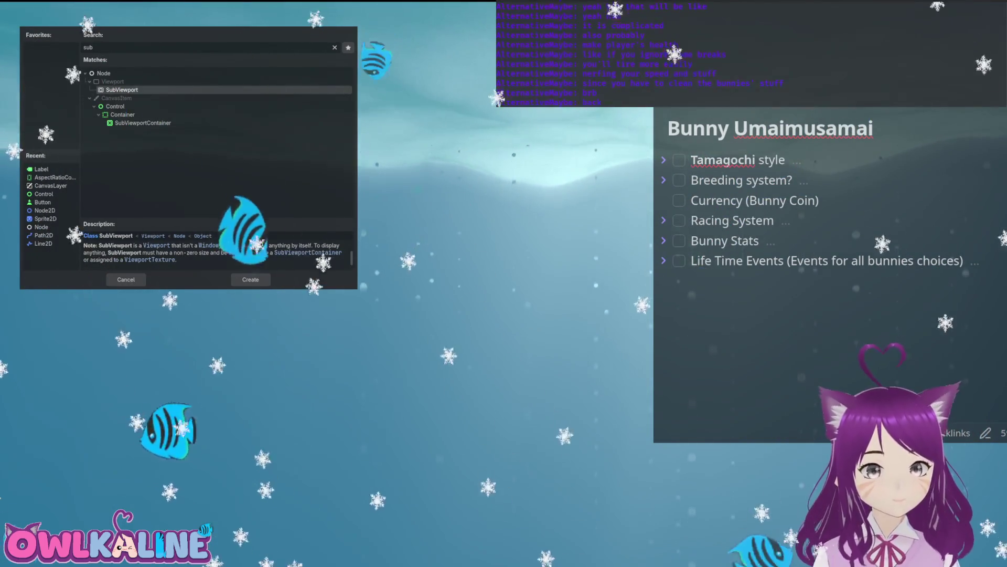
scroll(213, 252, down, 1)
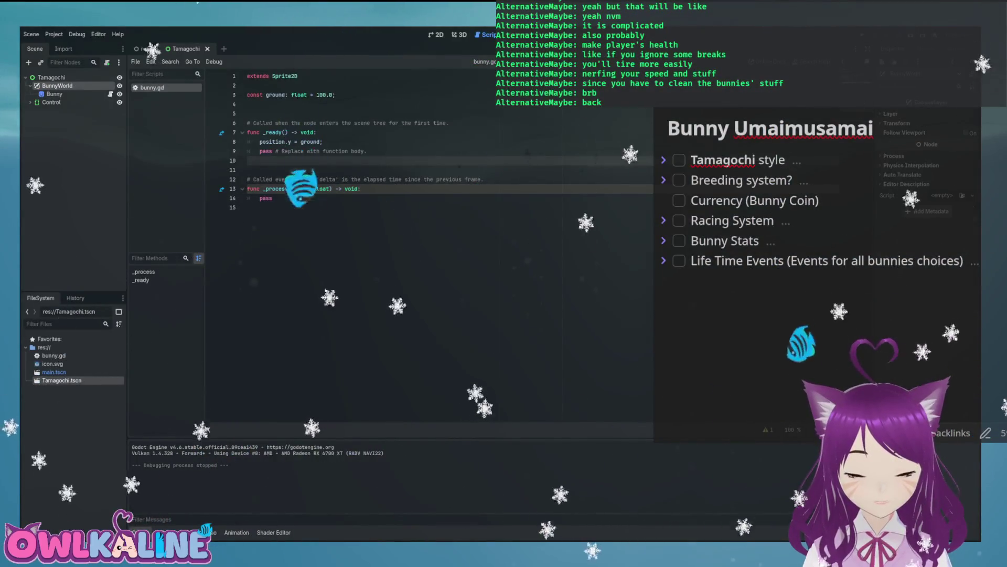
Search 'View' in the change-type dialog and read the SubViewportContainer and SubViewport descriptions.
key(F2)
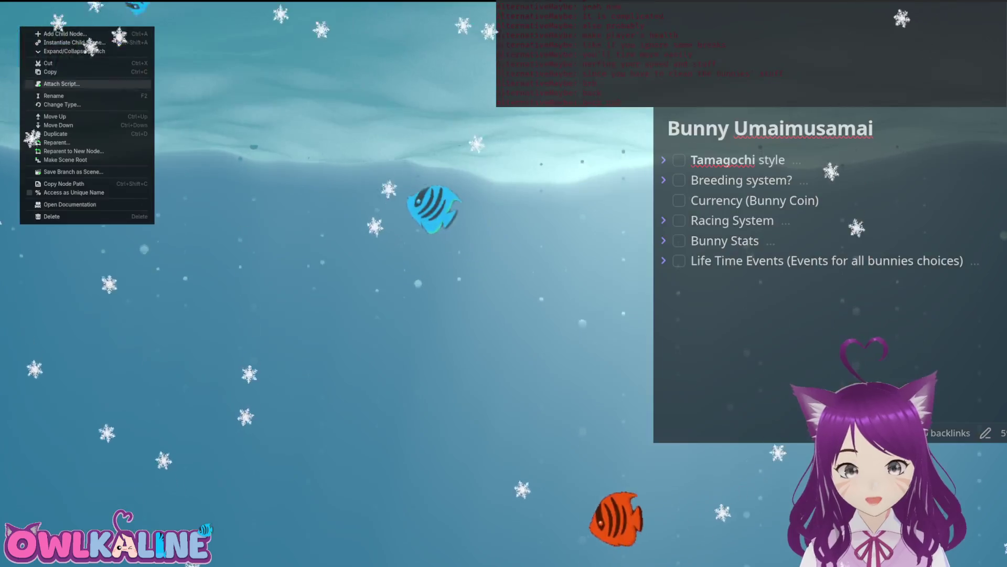
click(62, 105)
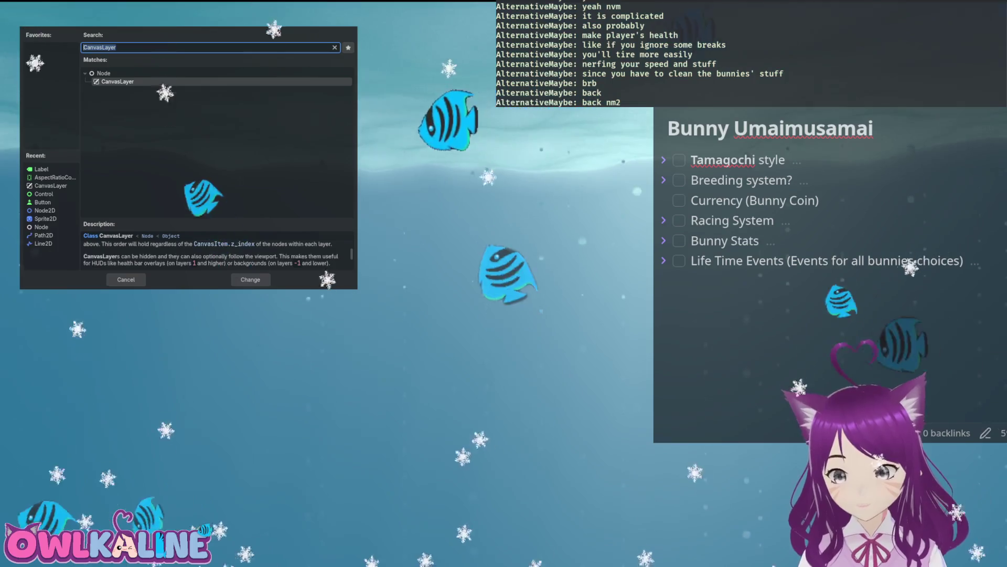
text(View)
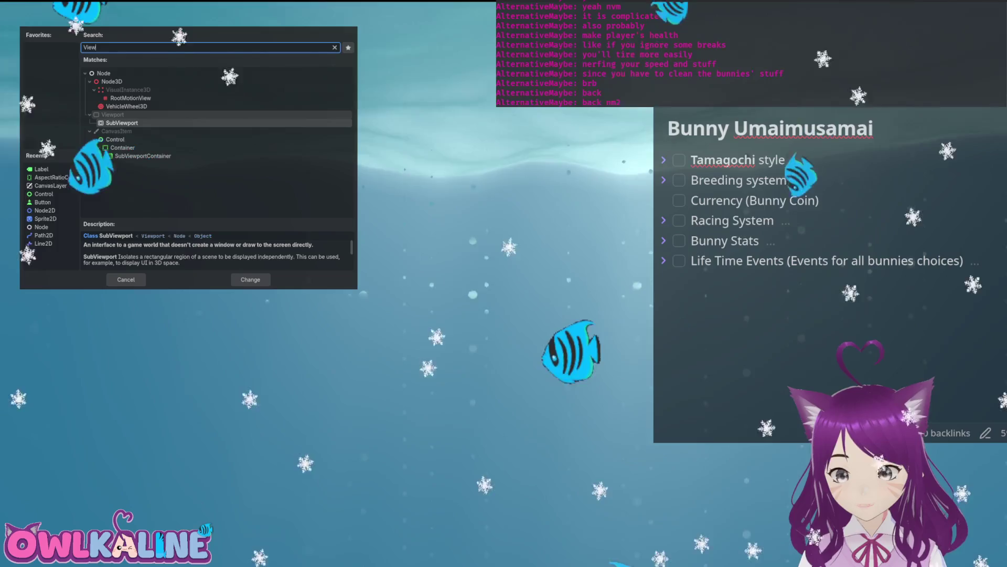
text(Texture)
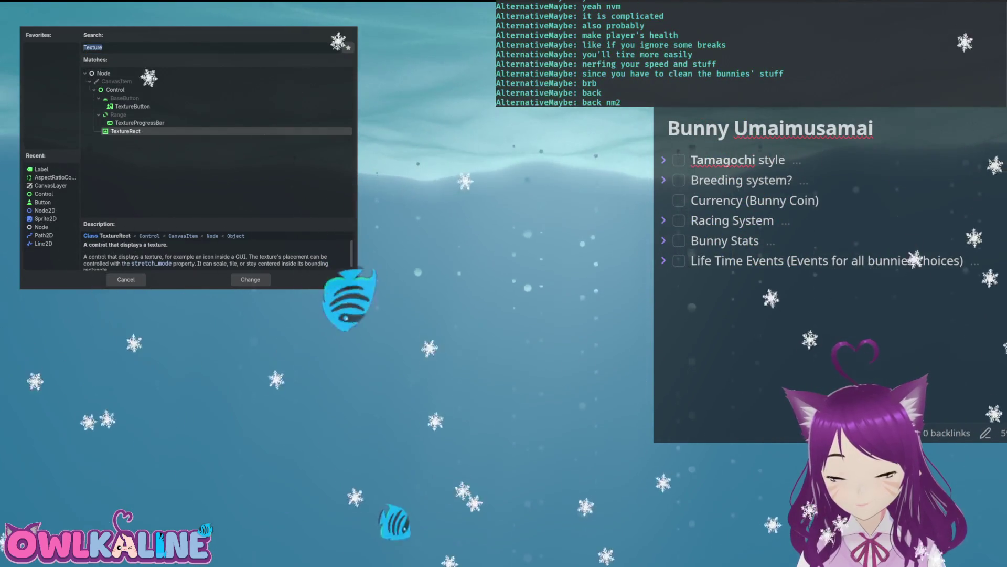
text(View)
click(143, 156)
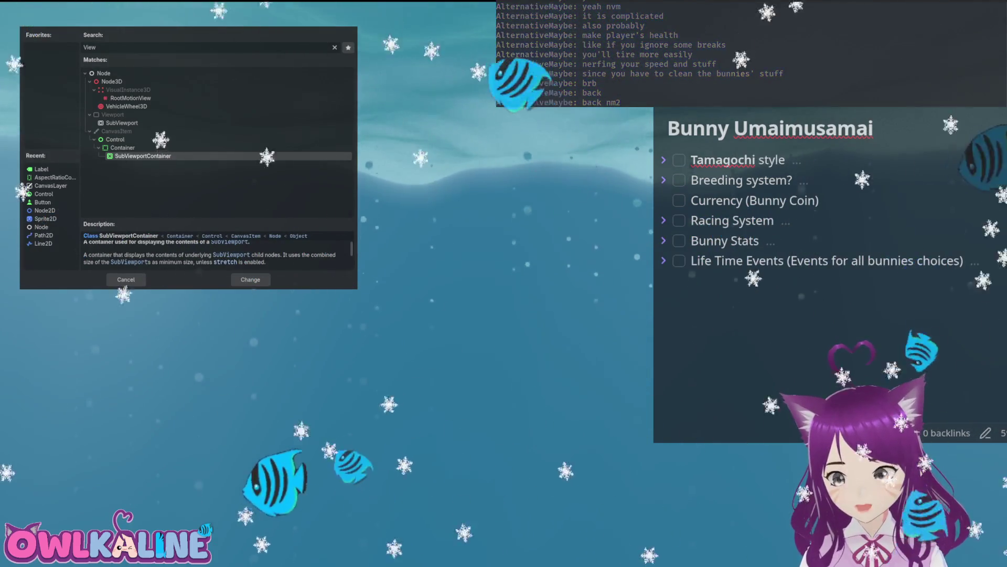
click(121, 123)
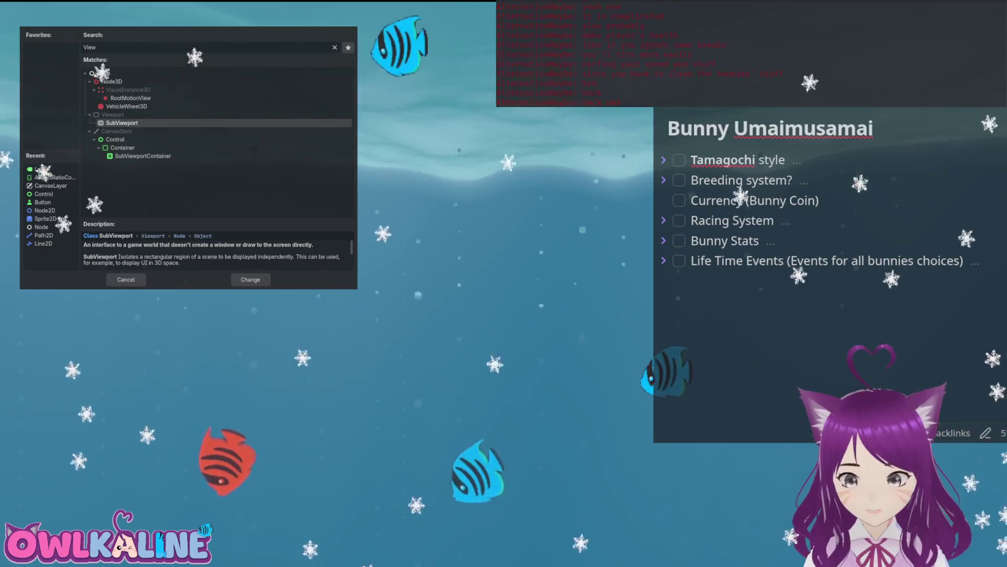
scroll(217, 249, down, 1)
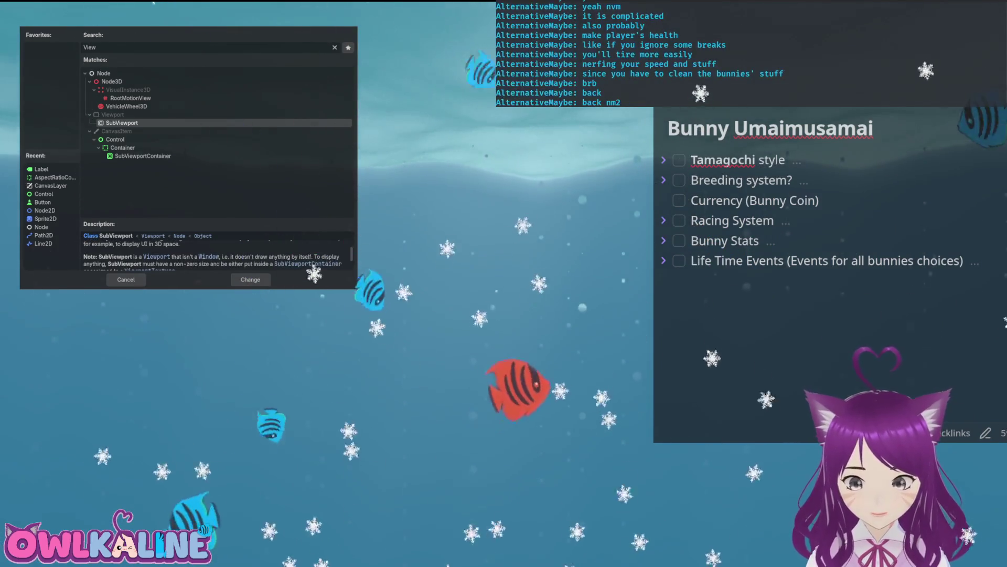
scroll(217, 251, down, 1)
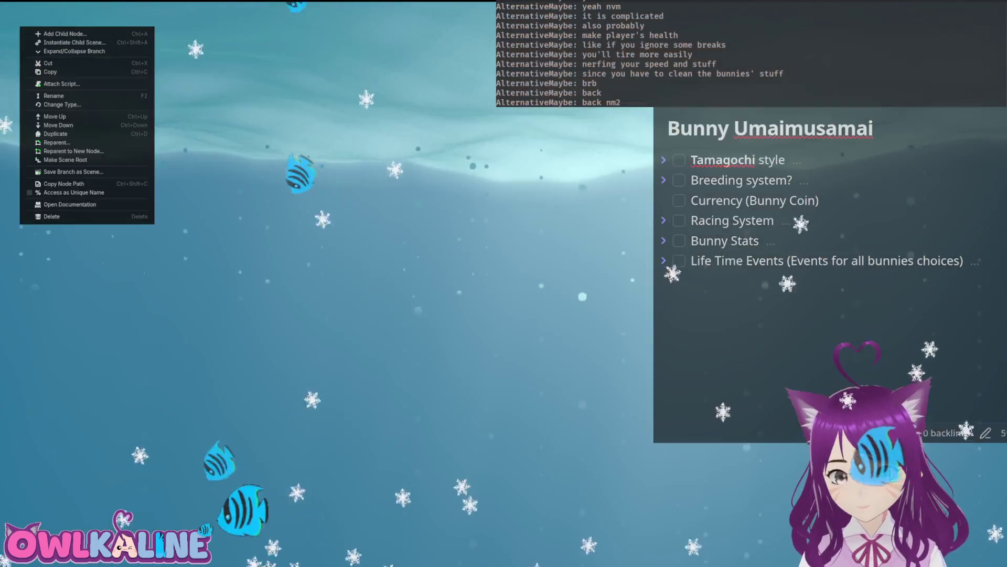
Look up 'Texture' types, then change BunnyWorld's type to SubViewport via a 'SubV' search.
key(Return)
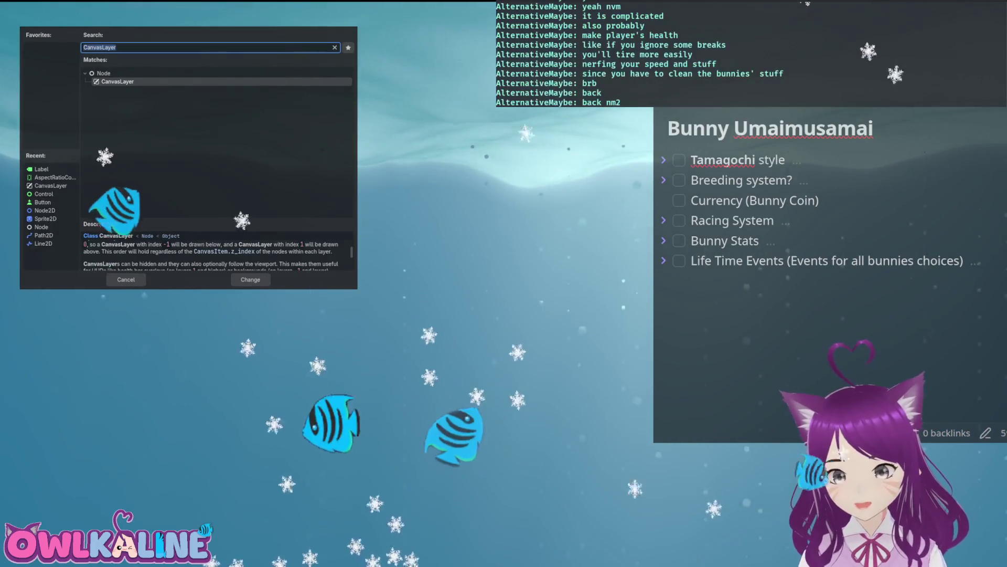
text(Tex)
key(BackSpace)
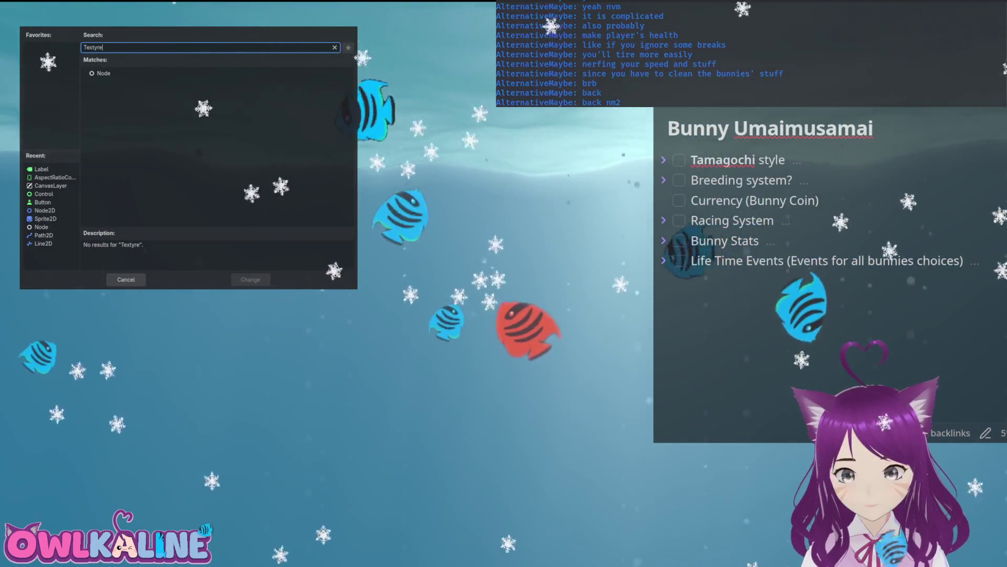
text(xture)
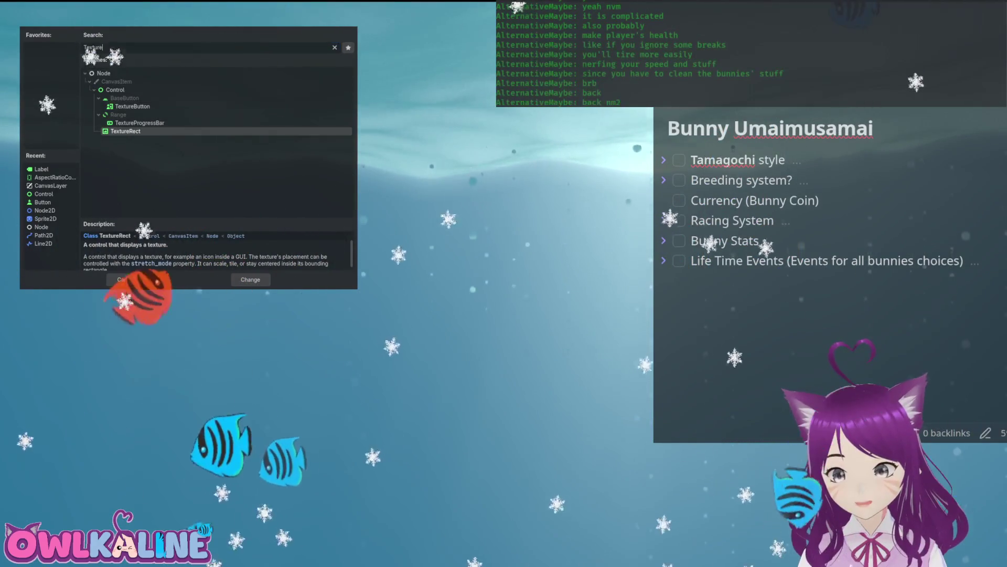
key(ctrl+a)
text(SubV)
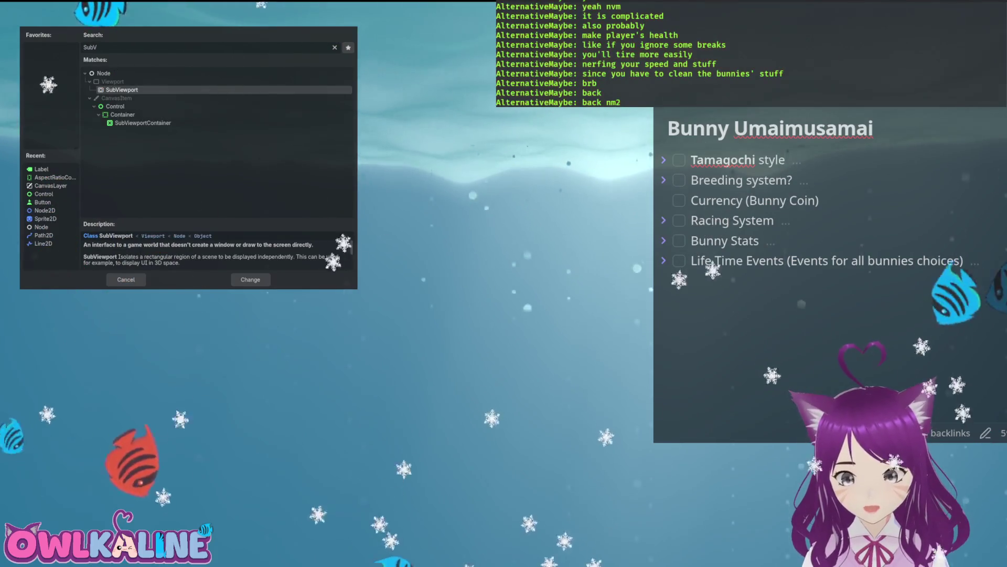
key(Return)
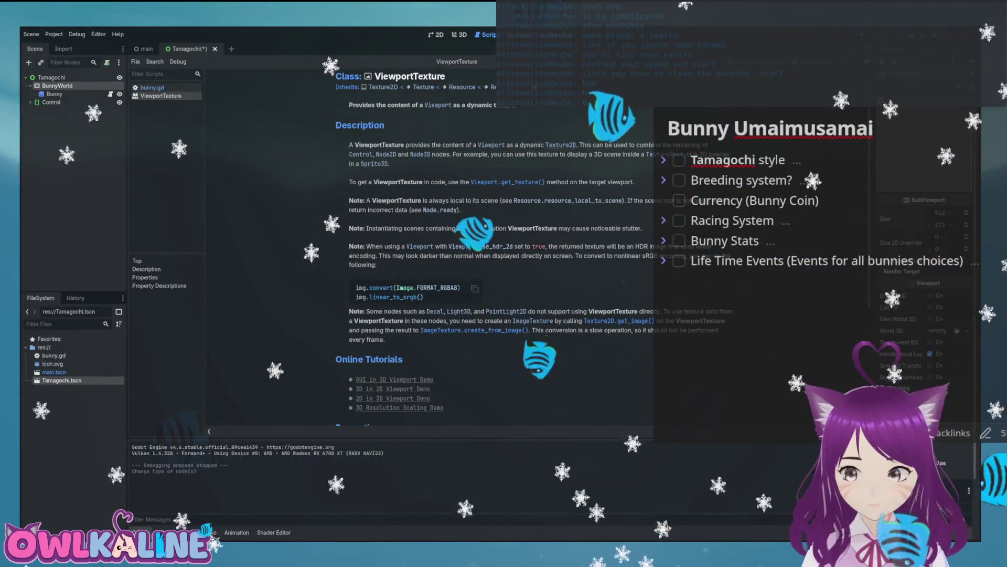
Change the ground constant on line 3 of bunny.gd from 100.0 to 500.0.
key(ctrl+F1)
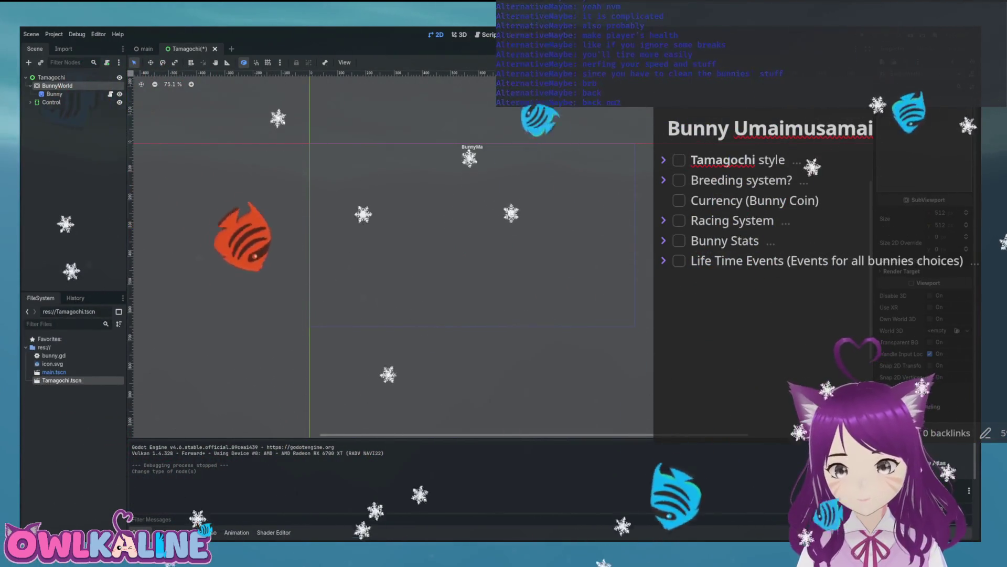
key(ctrl+F3)
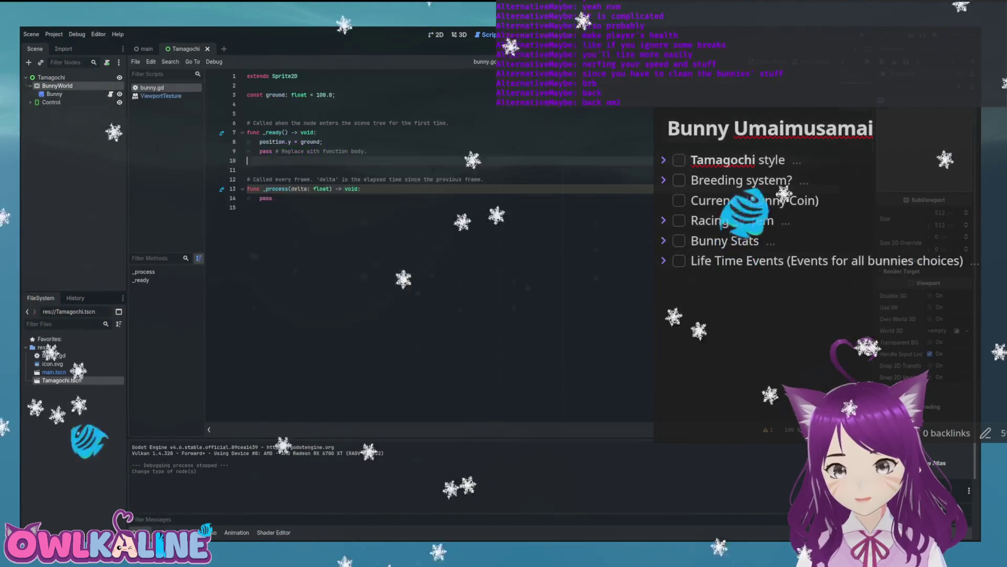
click(334, 95)
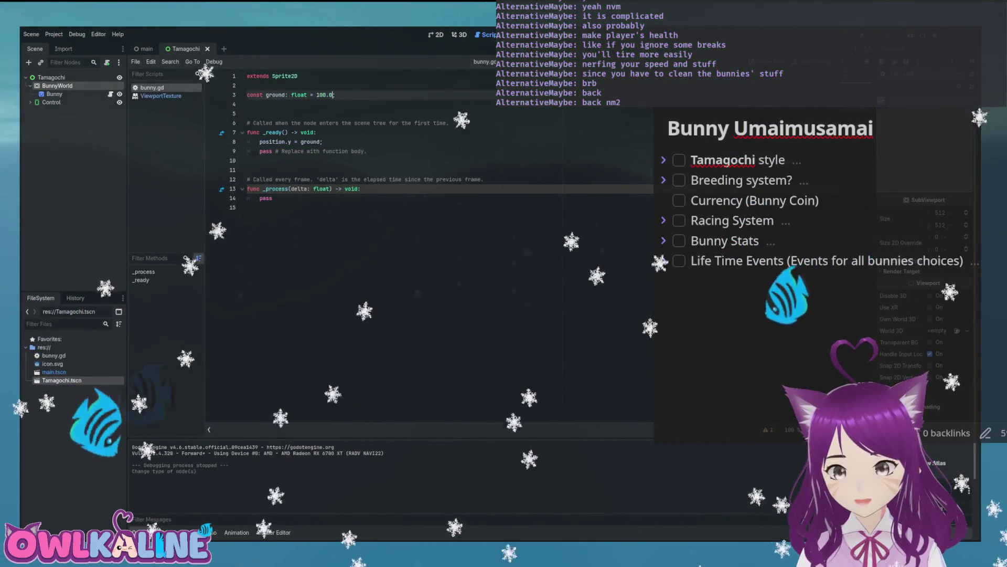
text(5000.)
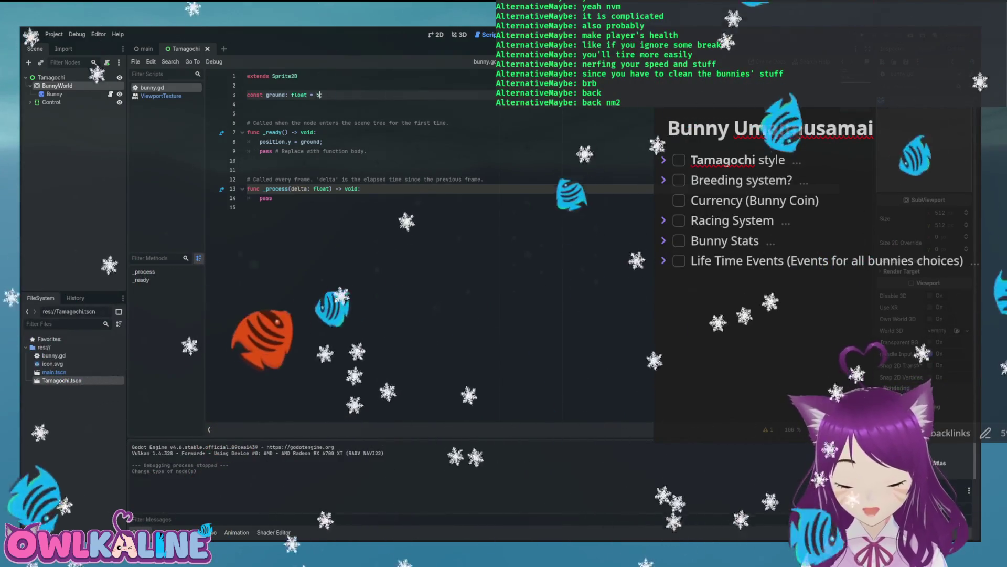
key(BackSpace)
key(BackSpace)
text(.0;)
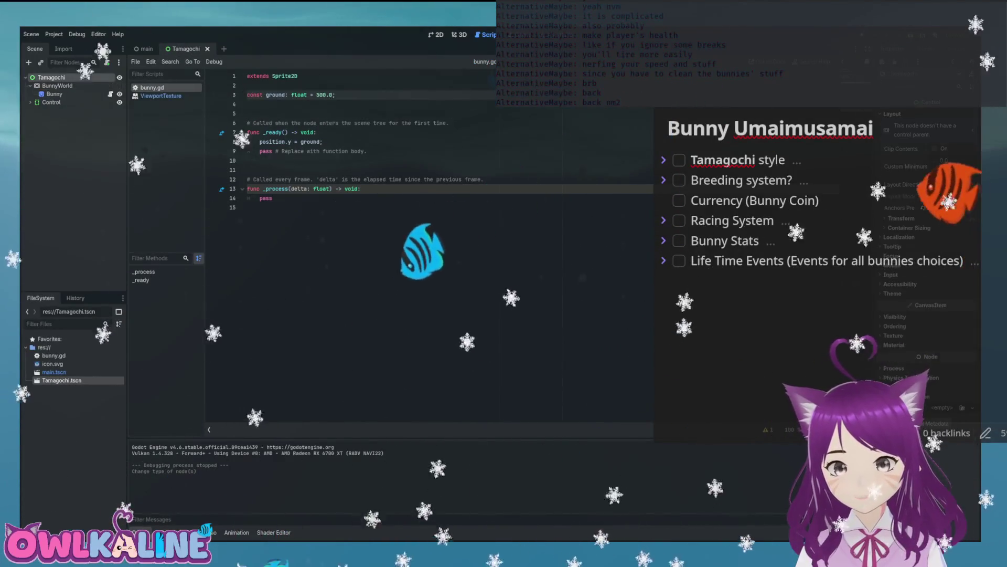
right_click(26, 31)
Reparent BunnyWorld under a new SubViewportContainer node and select BunnyWorld to view its properties.
click(47, 37)
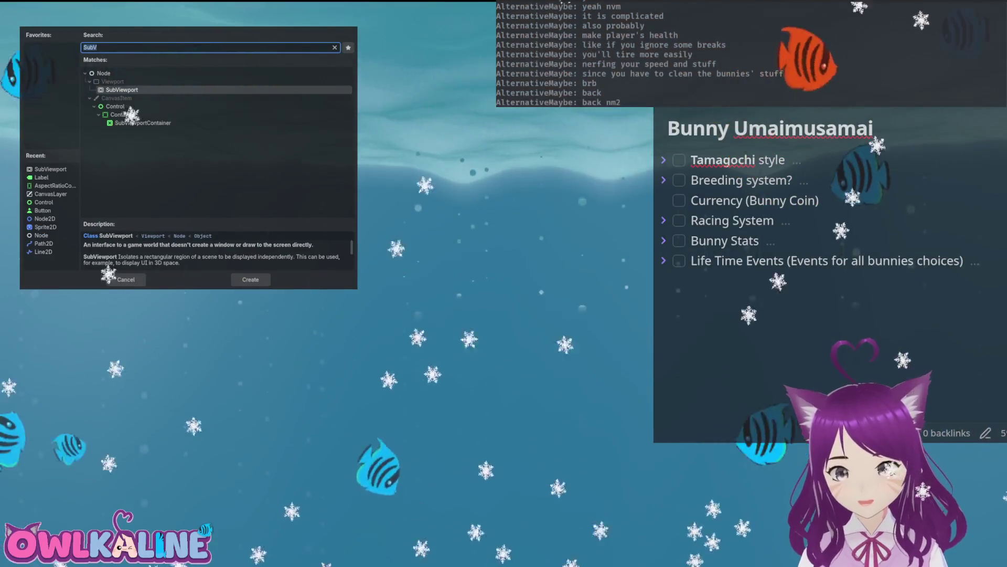
click(143, 122)
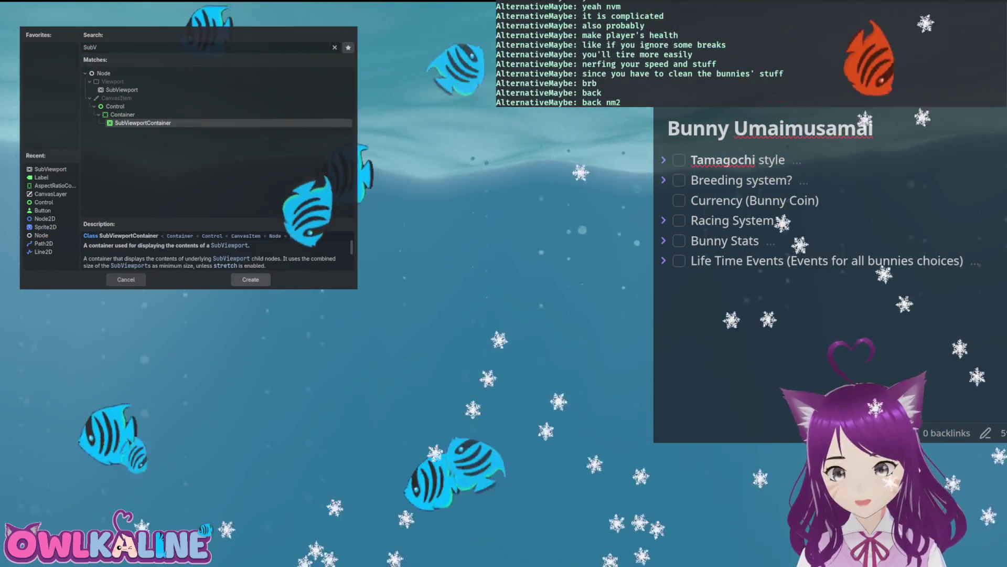
key(Return)
drag(69, 110, 70, 85)
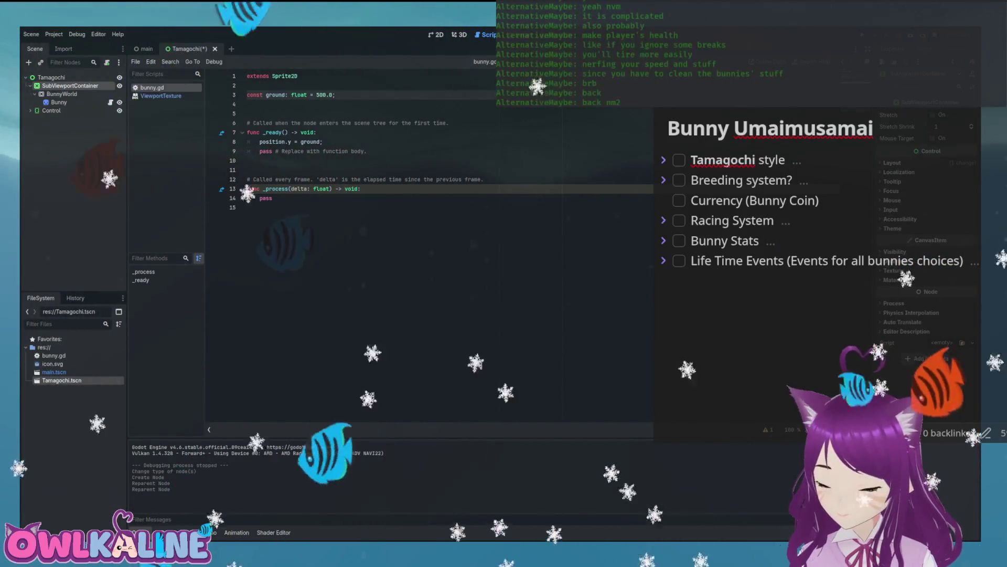
click(61, 94)
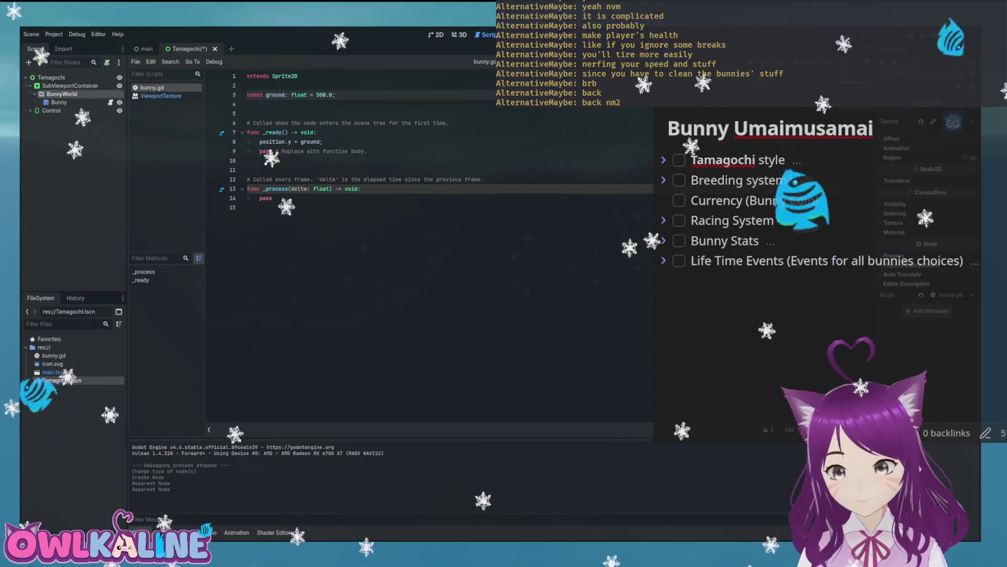
click(62, 94)
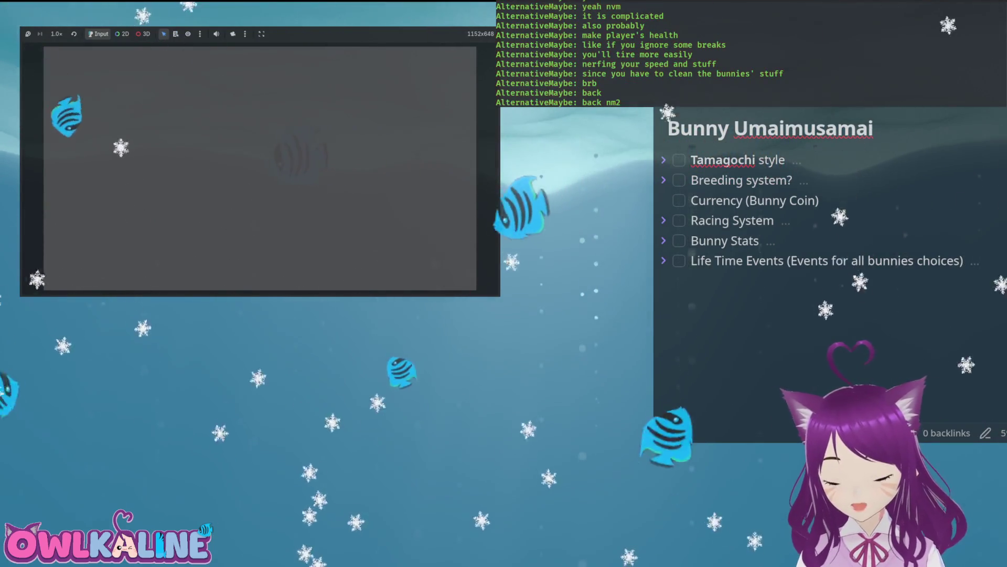
Change line 8 to set position.y to ground minus scale.y, then test-run and stop the game.
key(F8)
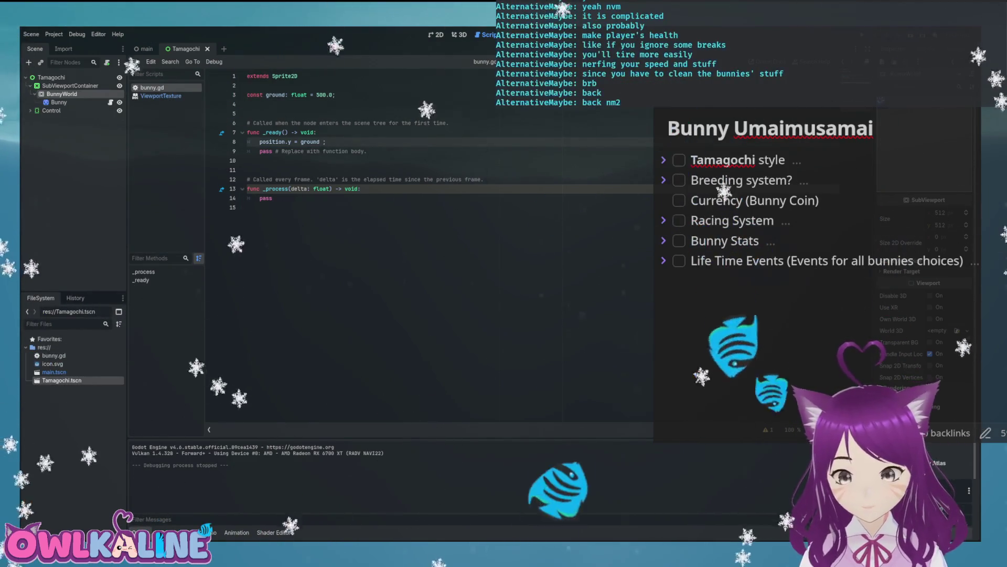
text(;idt)
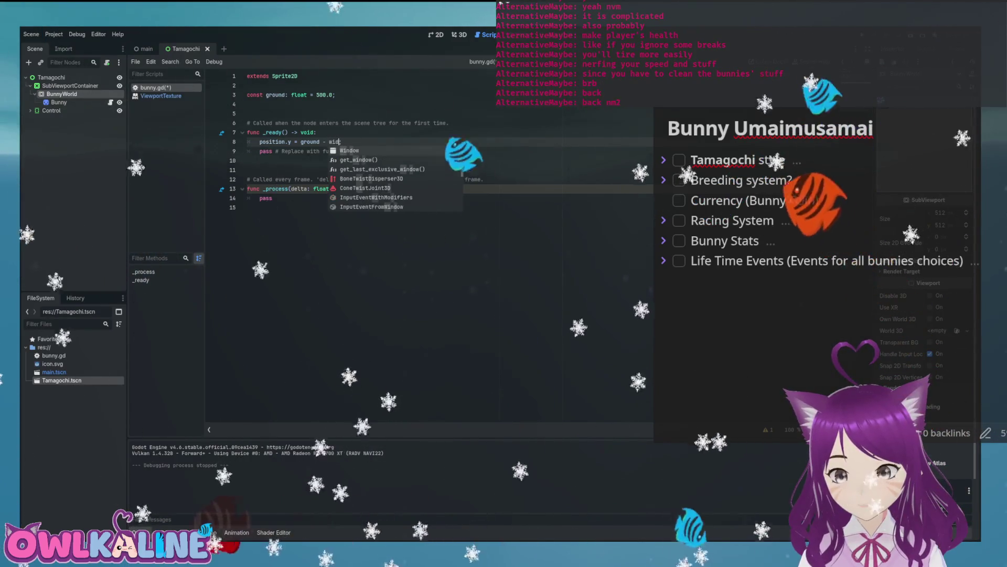
key(BackSpace)
key(BackSpace)
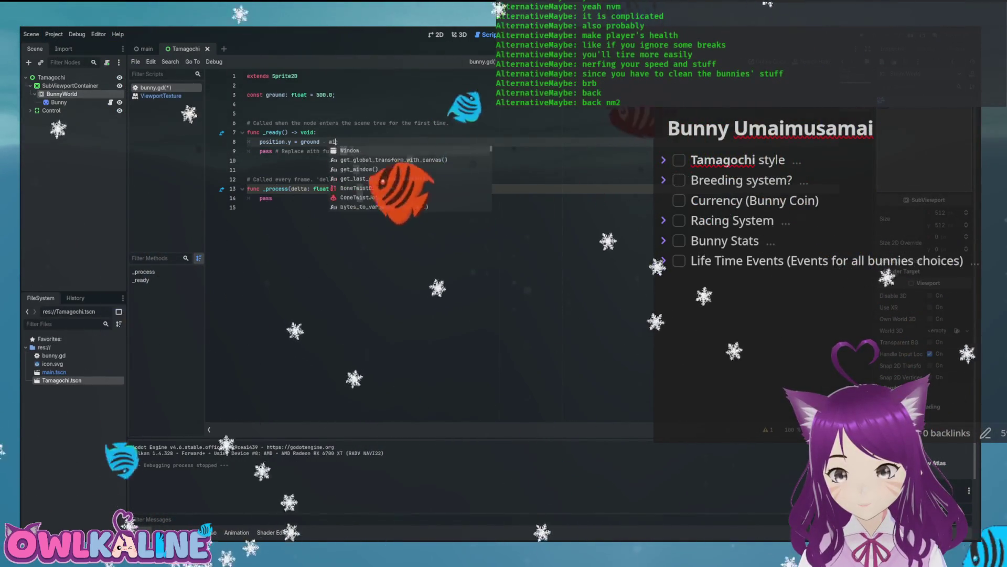
text(c)
key(Return)
text(.y)
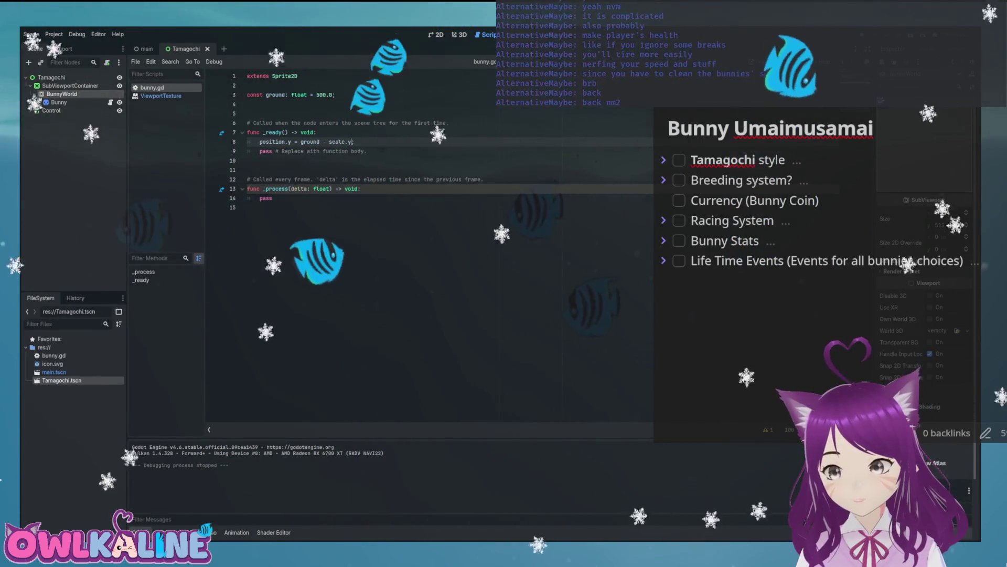
key(F5)
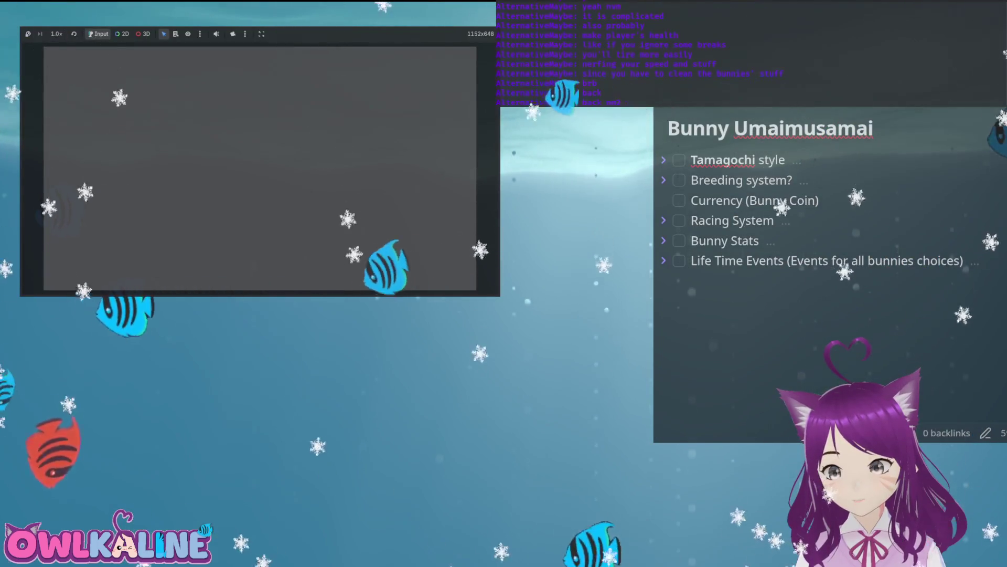
key(F8)
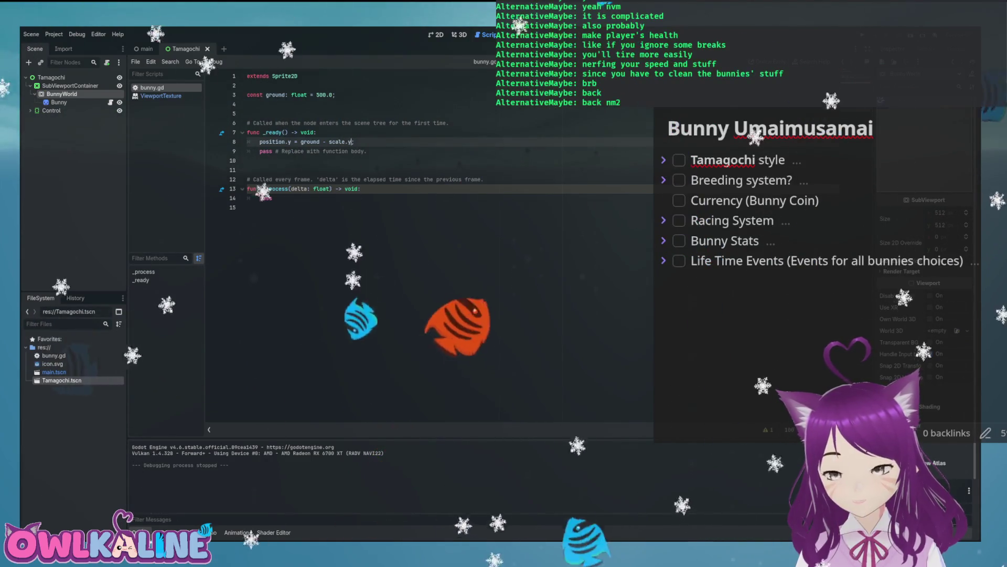
Inspect the Bunny sprite's Offset and Animation settings, toggle Centered, and test-run the game.
click(59, 102)
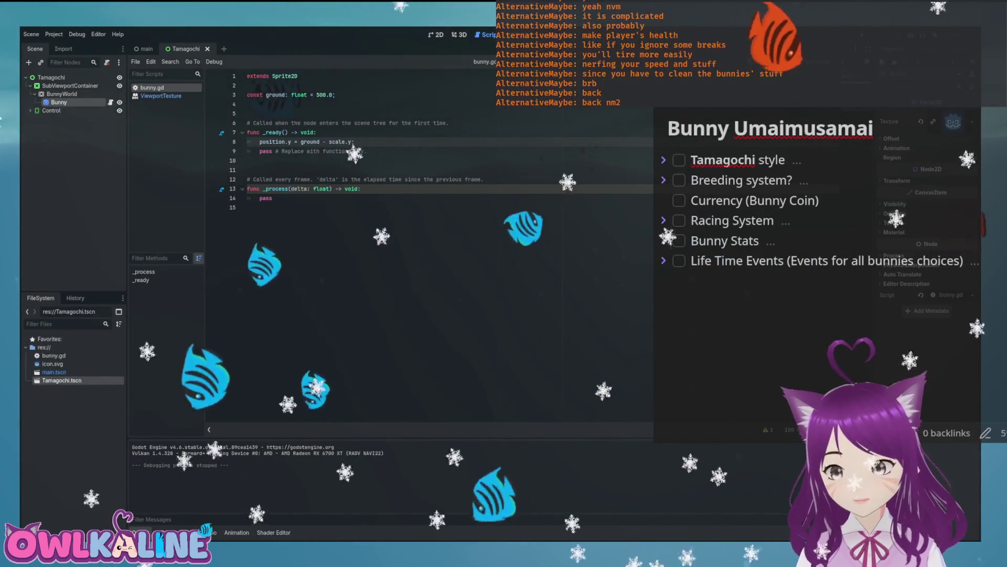
click(891, 138)
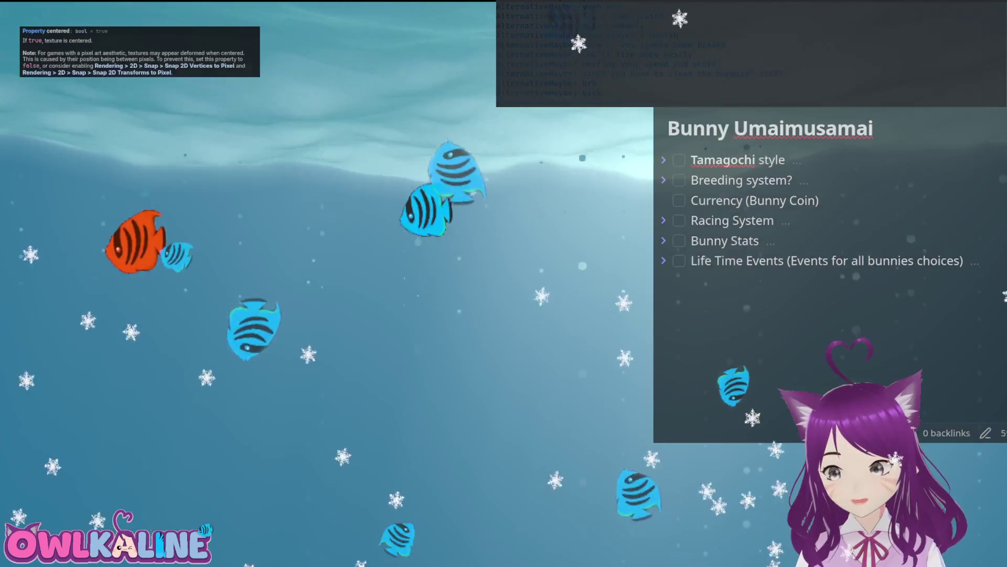
double_click(935, 148)
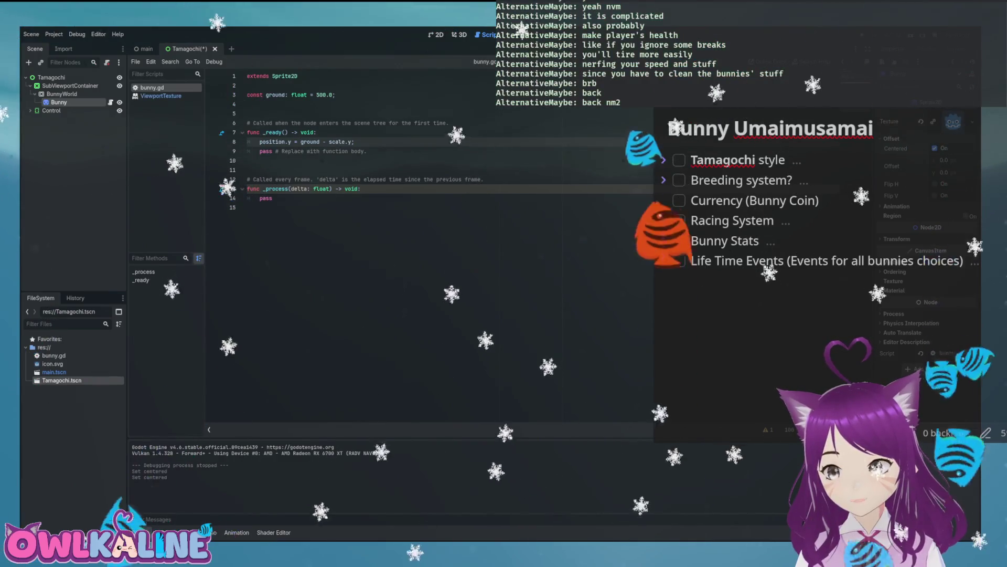
click(897, 206)
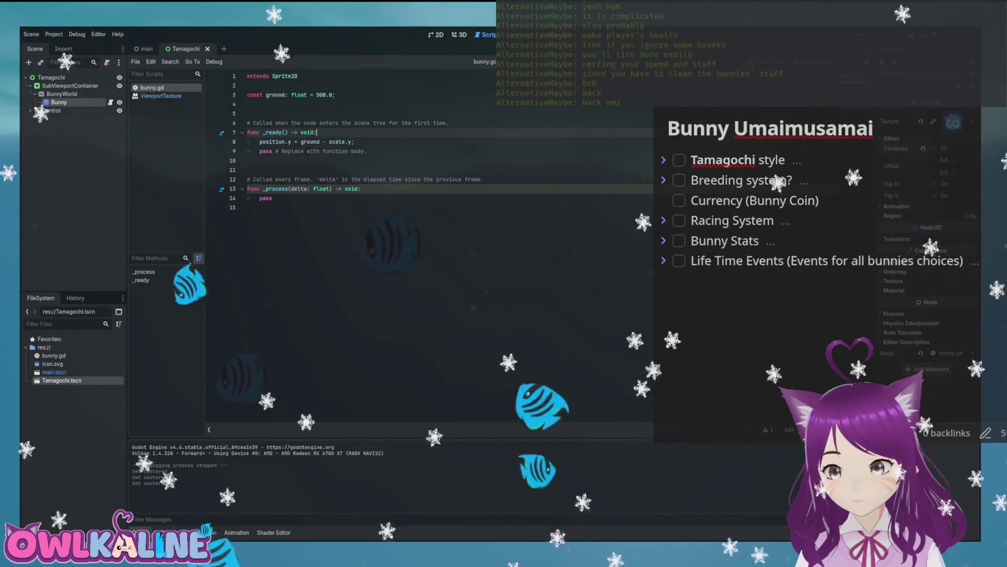
key(F5)
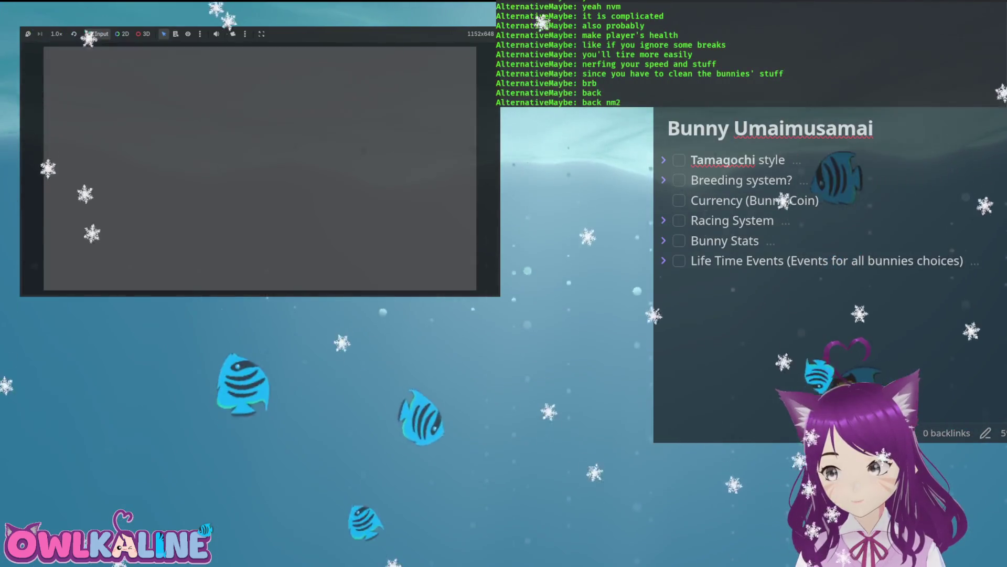
key(F8)
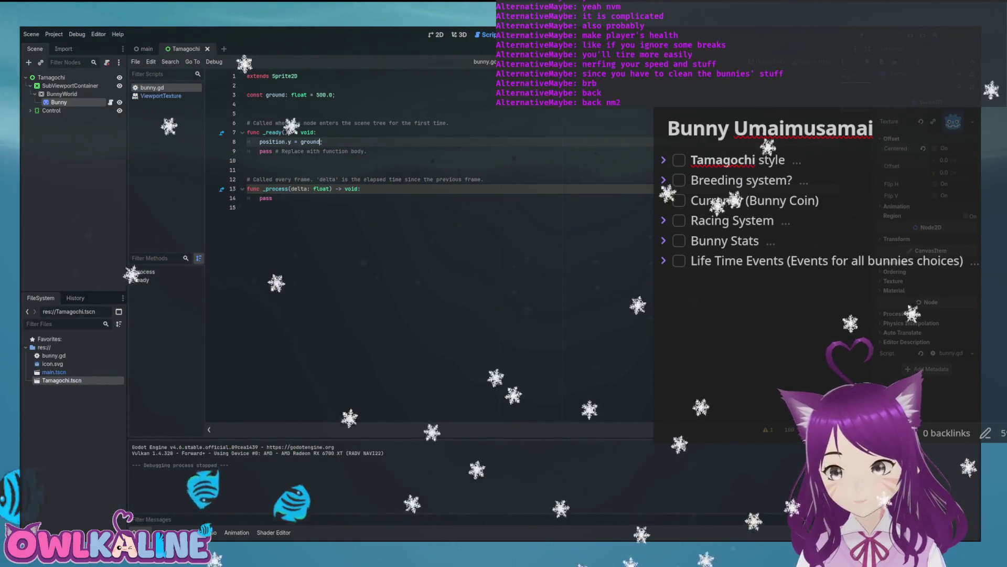
Make line 8 subtract texture.get_height()*0.5 from ground, and turn the sprite's Centered option back on.
text(get_h)
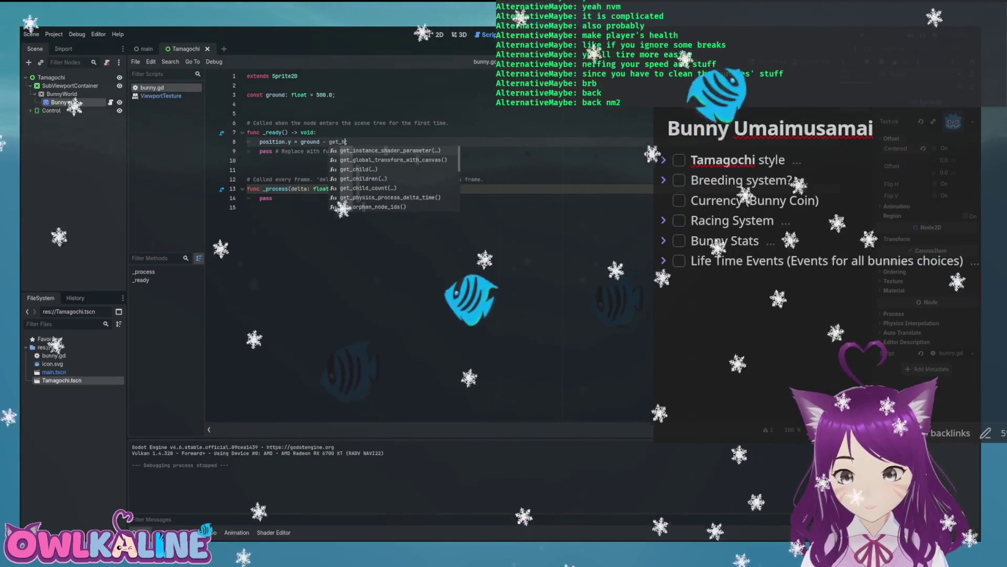
key(Escape)
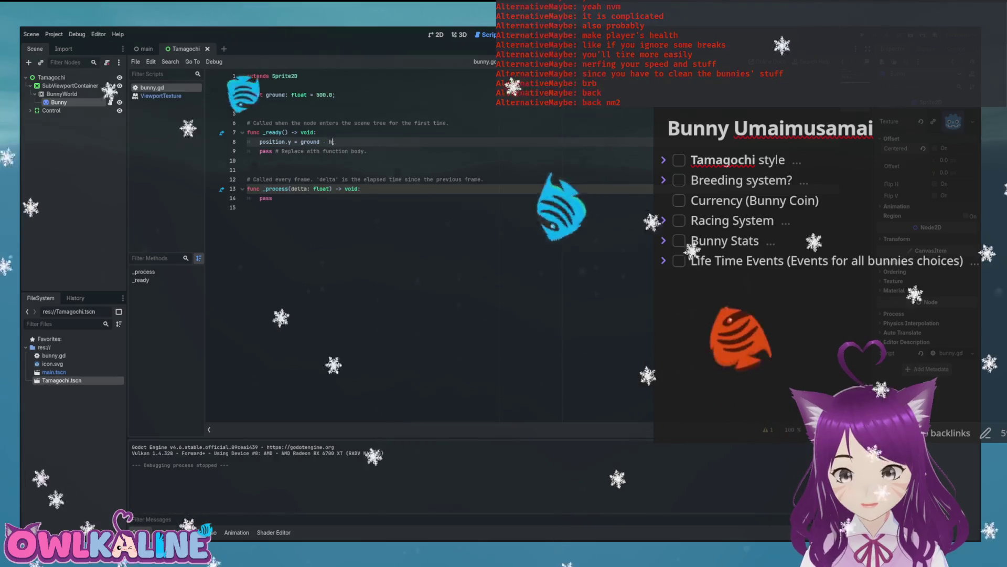
text(eig)
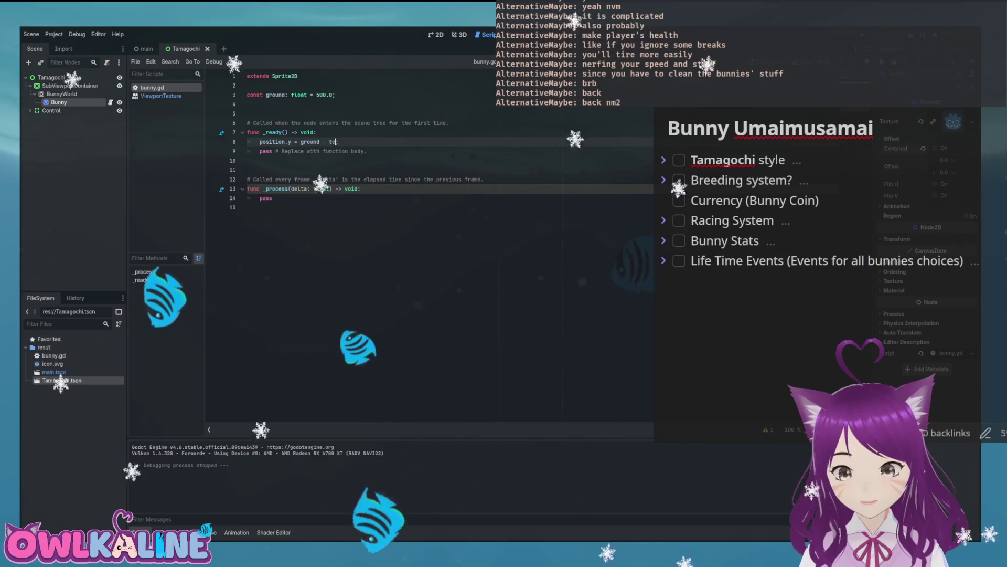
text(g)
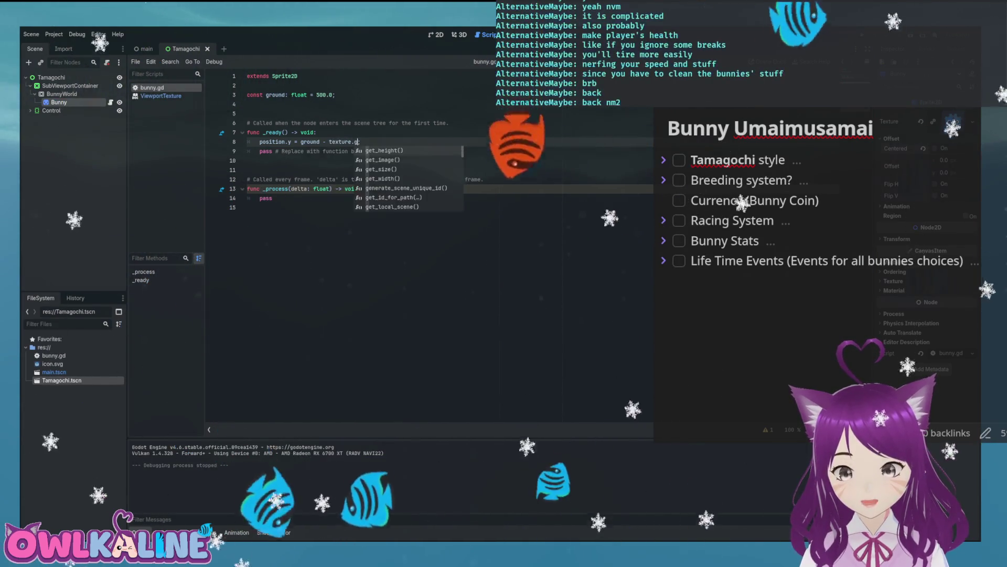
key(Return)
text(;)
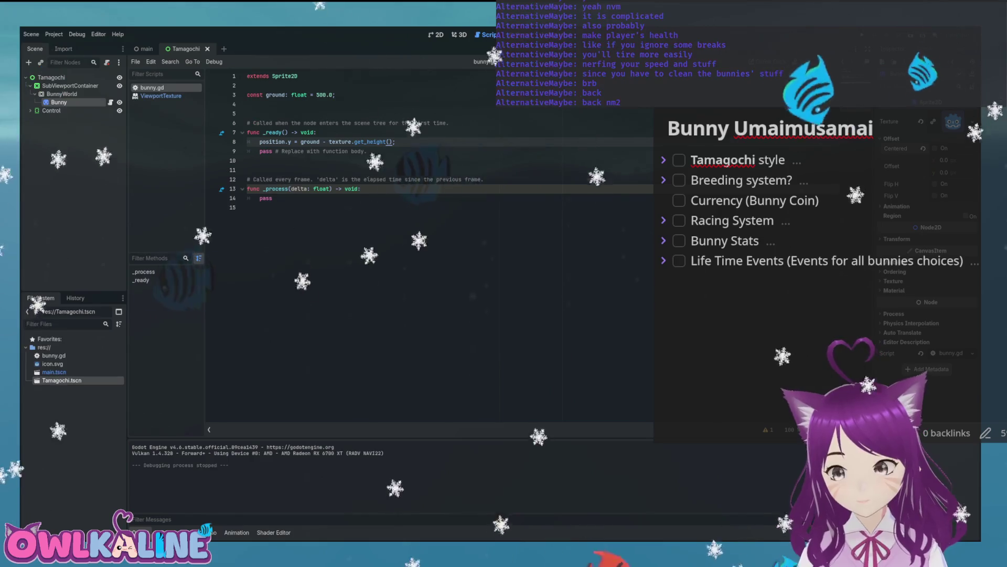
click(935, 148)
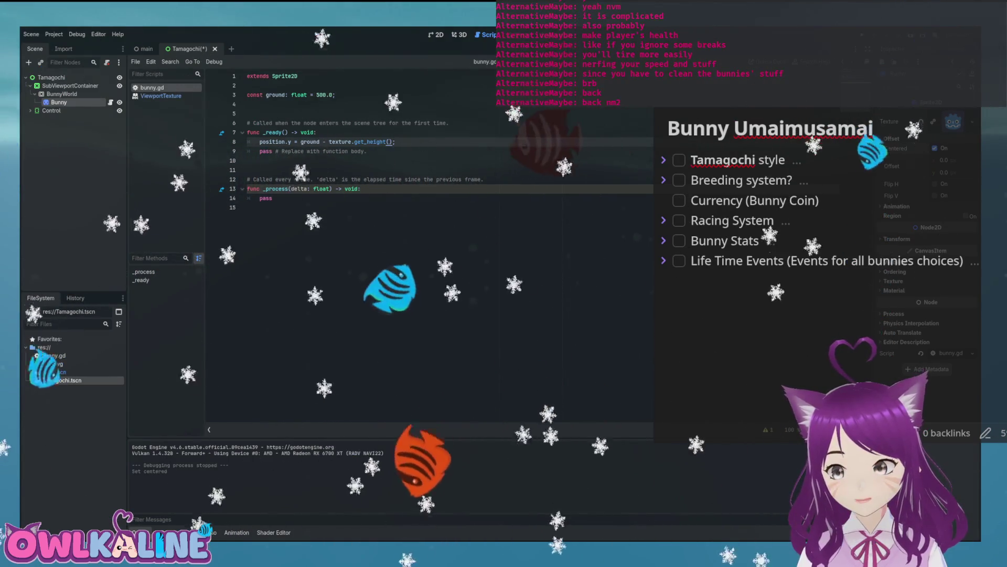
text(*0.5)
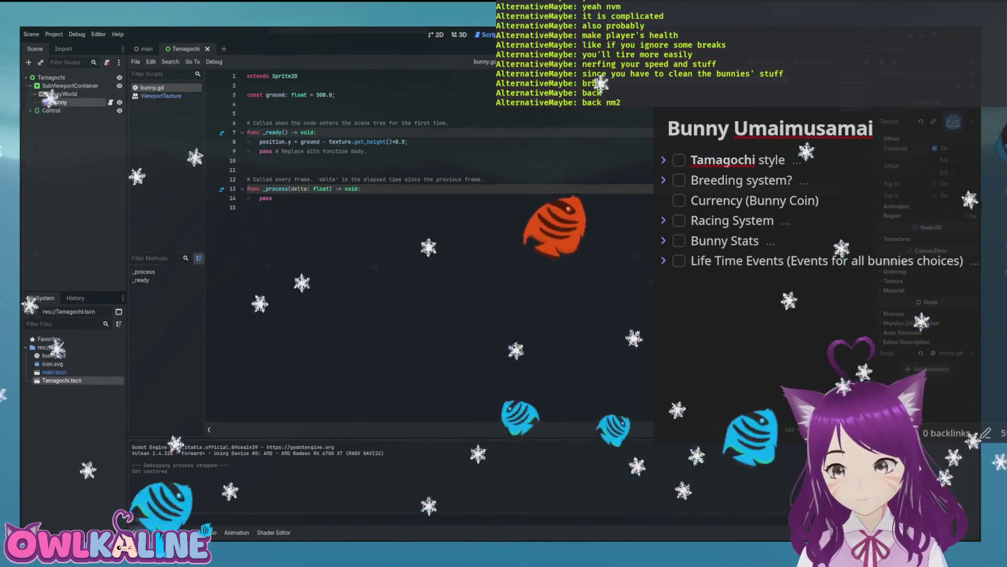
Test-run the scene, then select SubViewportContainer and switch to the 2D view.
key(F6)
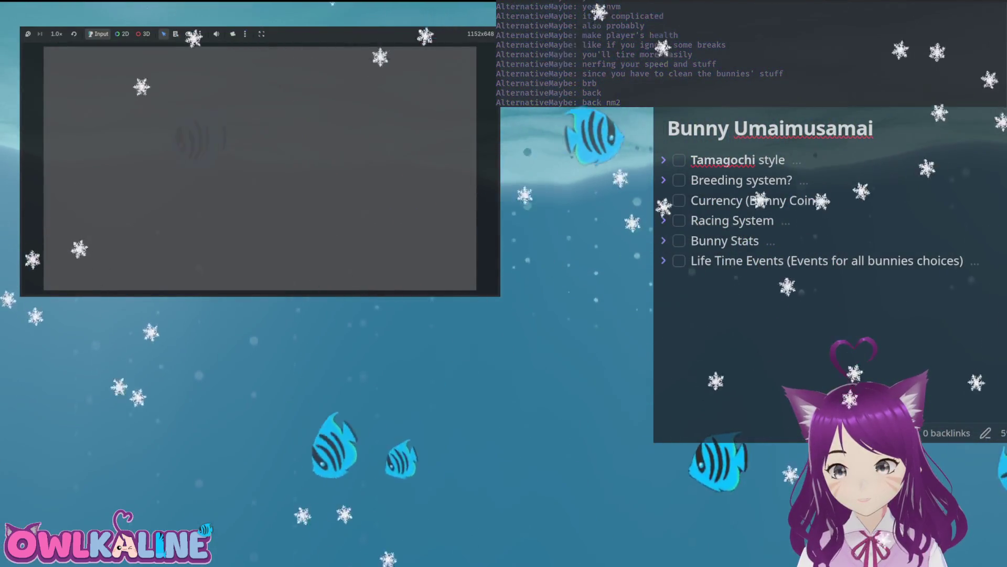
key(F8)
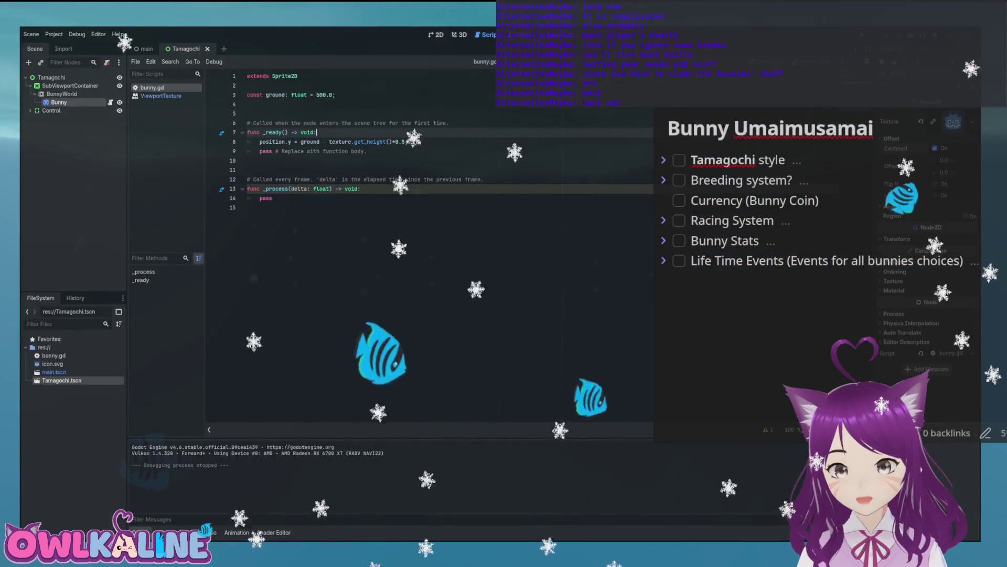
click(70, 85)
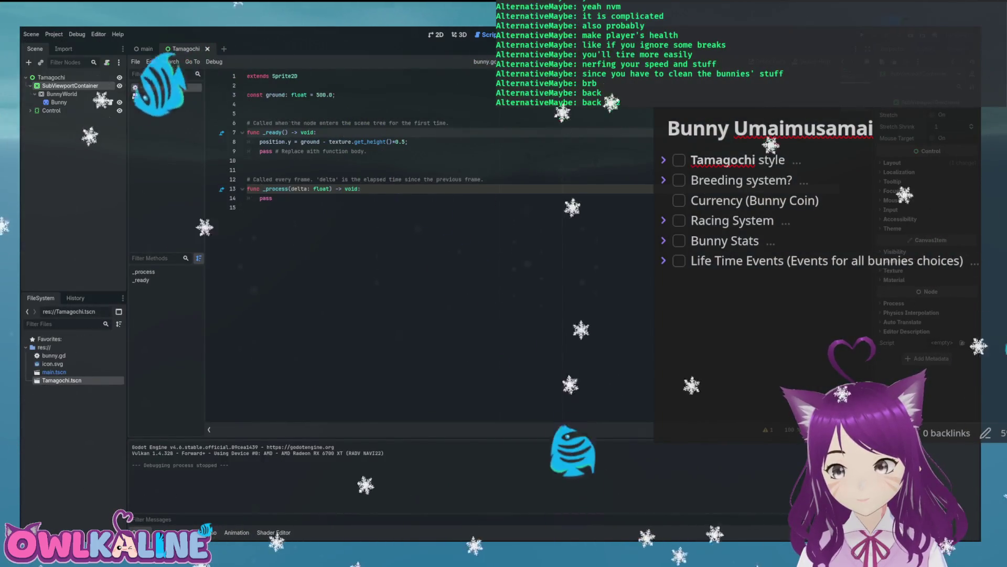
key(ctrl+F1)
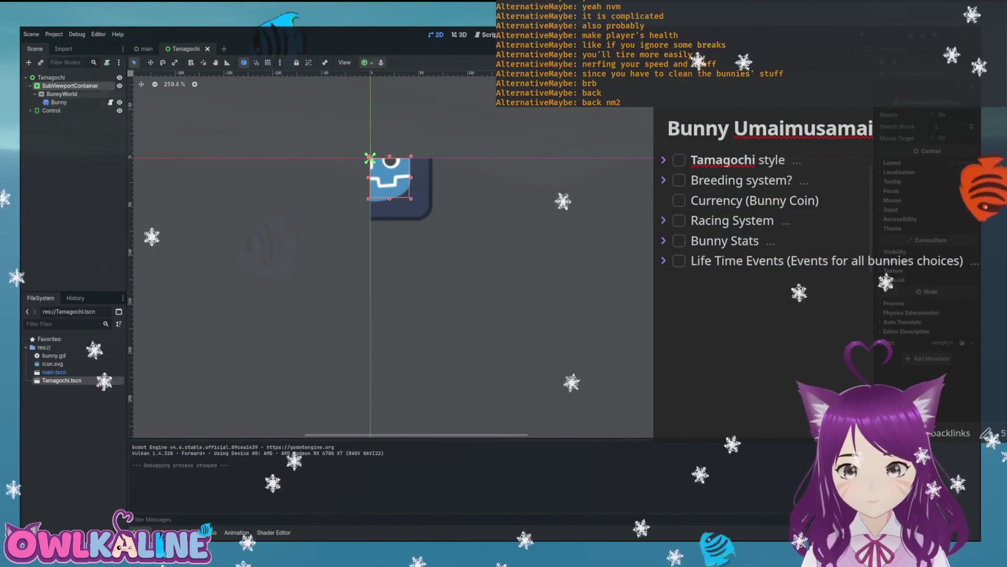
Select the Bunny and BunnyWorld nodes, then apply an anchor preset to the viewport container.
double_click(59, 102)
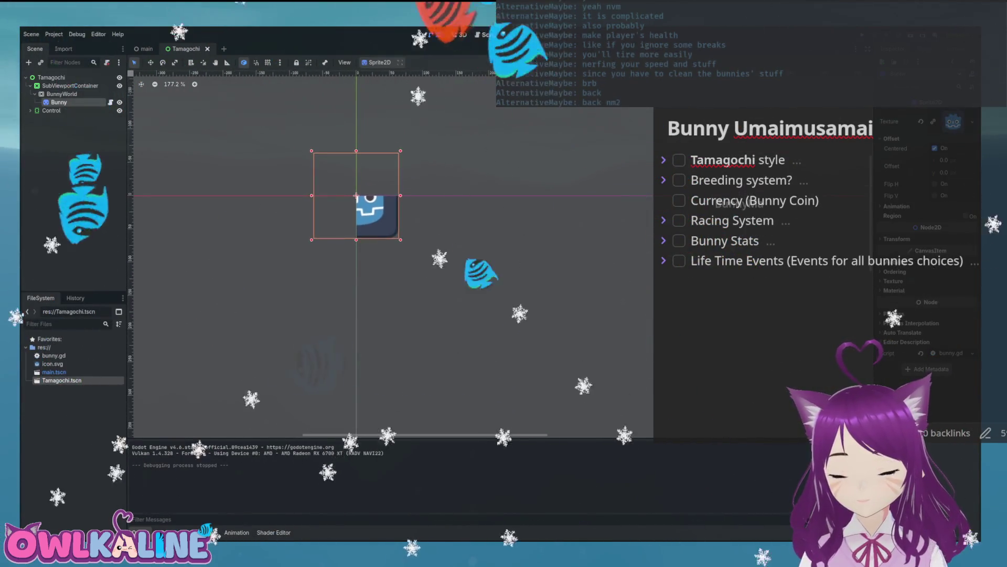
click(62, 94)
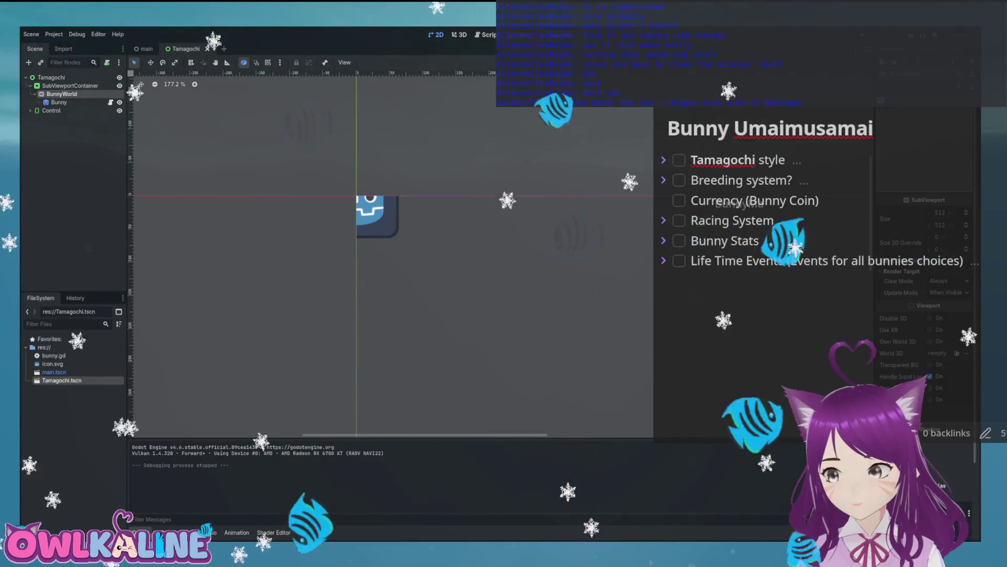
scroll(579, 249, down, 1)
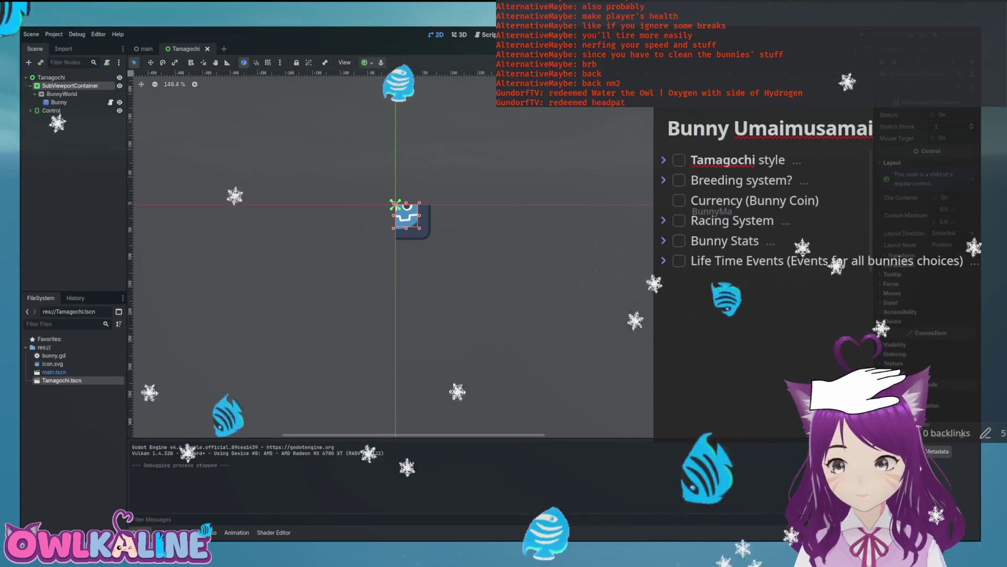
click(325, 62)
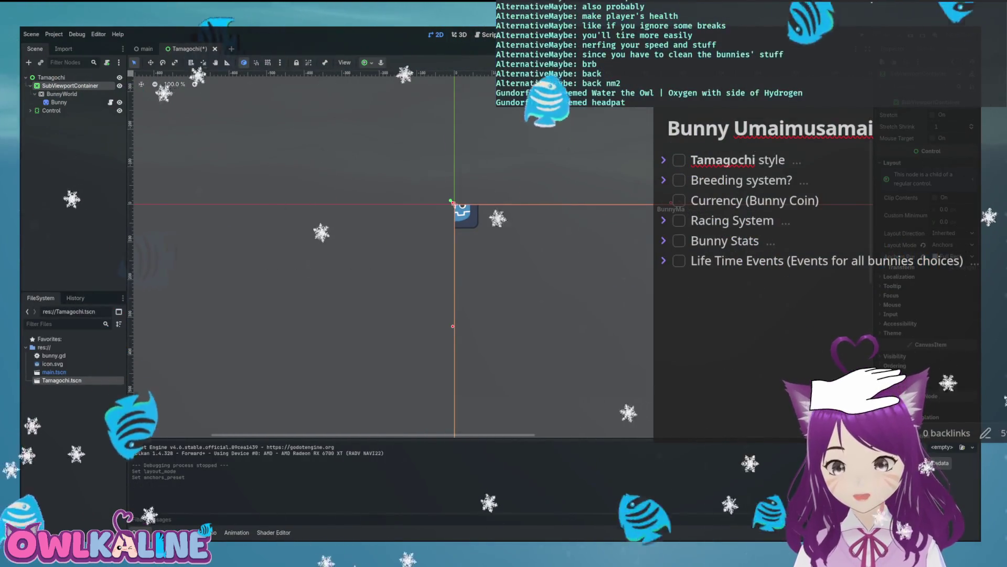
Test-run the game, then return to bunny.gd and add blank lines inside _process.
key(F5)
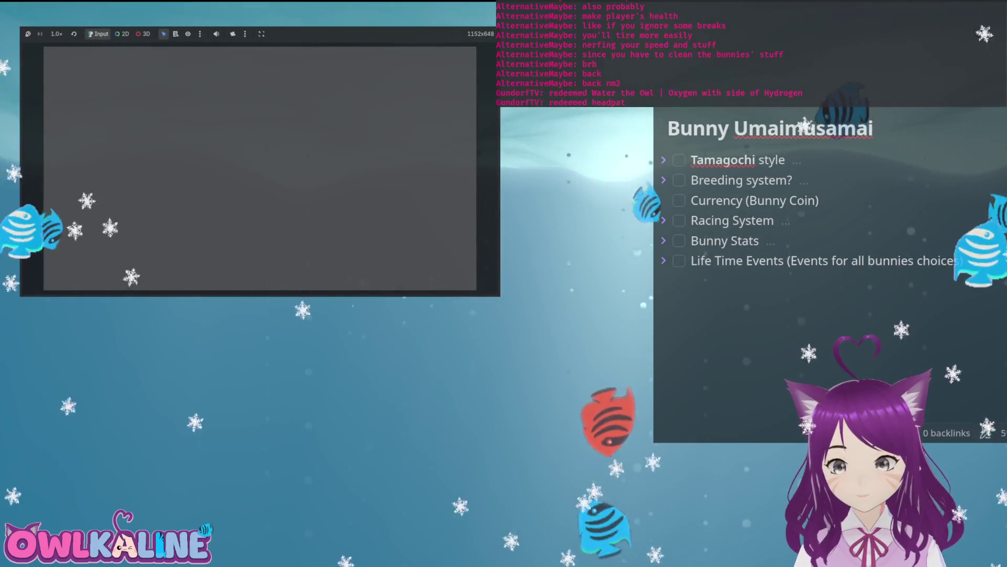
key(F8)
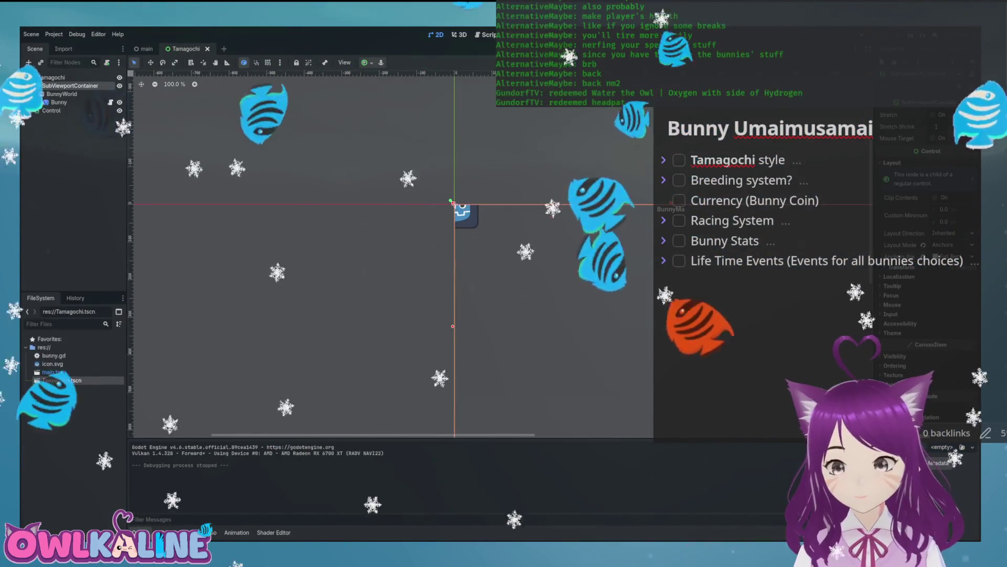
key(ctrl+F3)
key(Return)
key(Return)
Begin an if condition on line 14 with InputEvent autocomplete, then rework it toward 'pressed'.
click(260, 198)
text(if inpu)
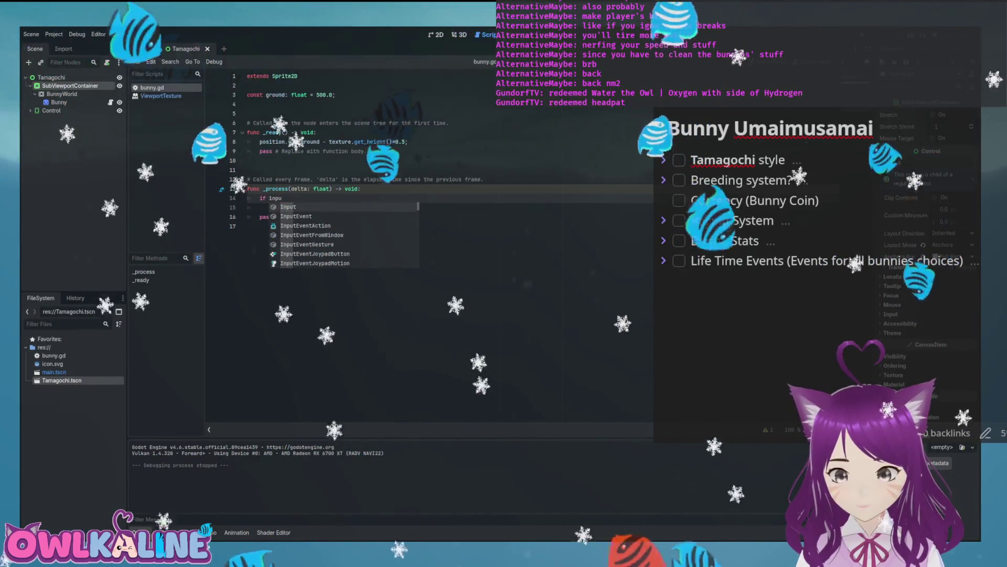
key(Down)
key(Return)
text(.)
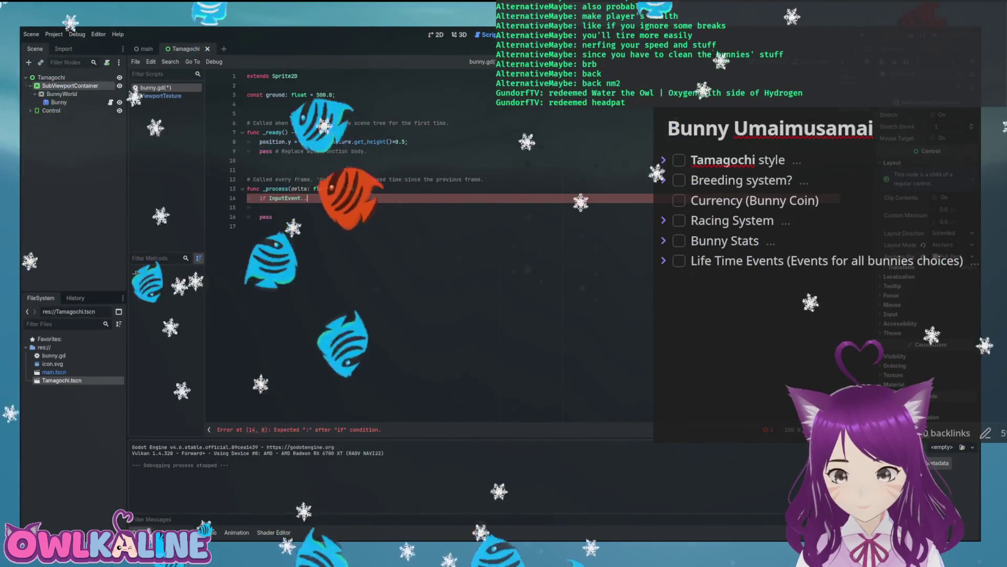
text(:)
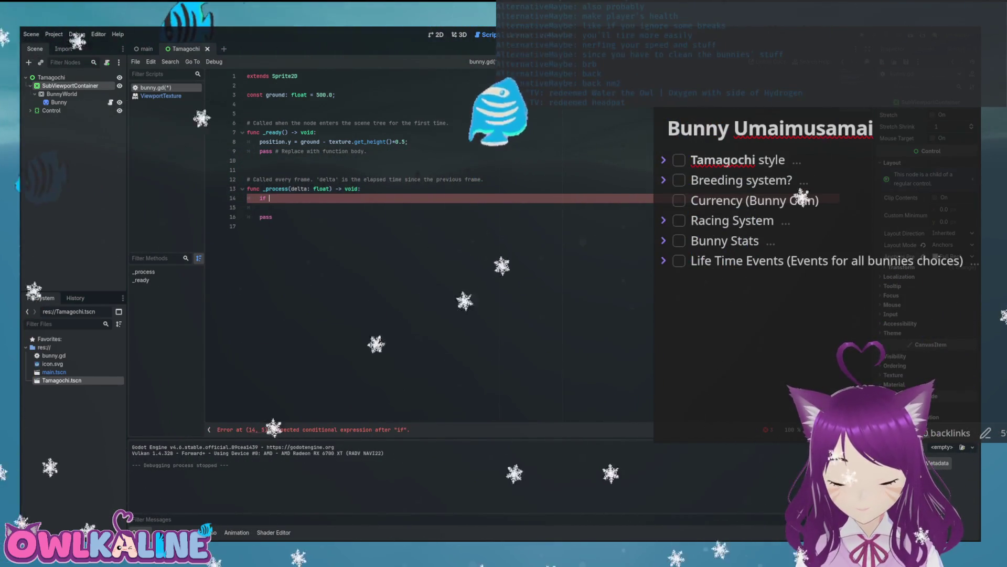
key(BackSpace)
key(BackSpace)
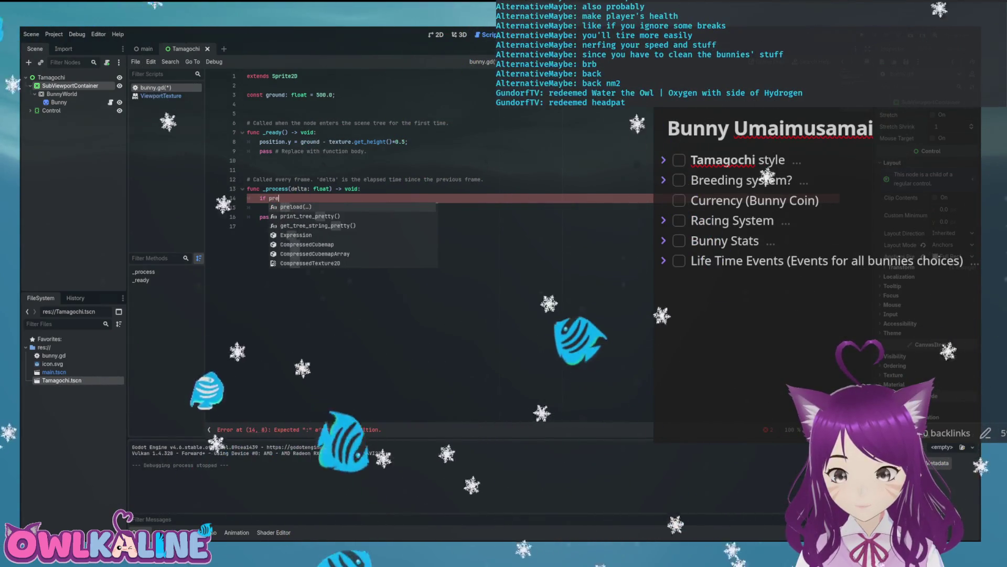
text(sse)
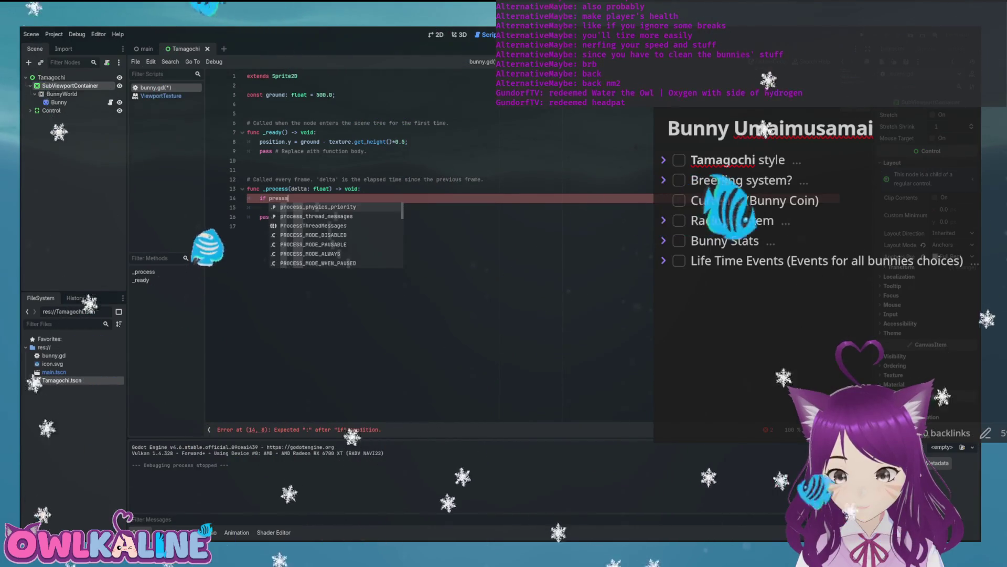
text(d)
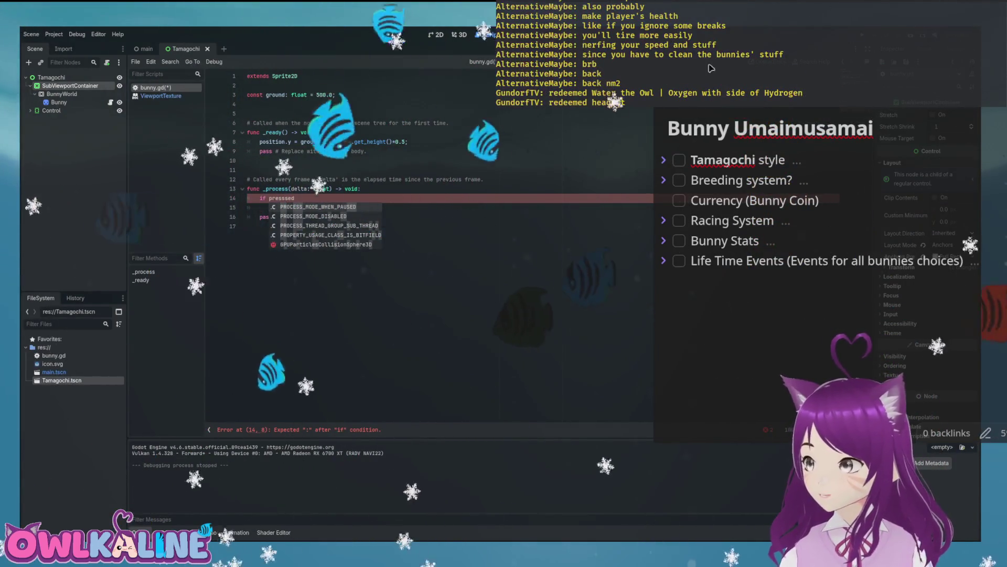
click(361, 189)
Replace 'pressed' on line 14 with Input and browse its method suggestions.
click(294, 198)
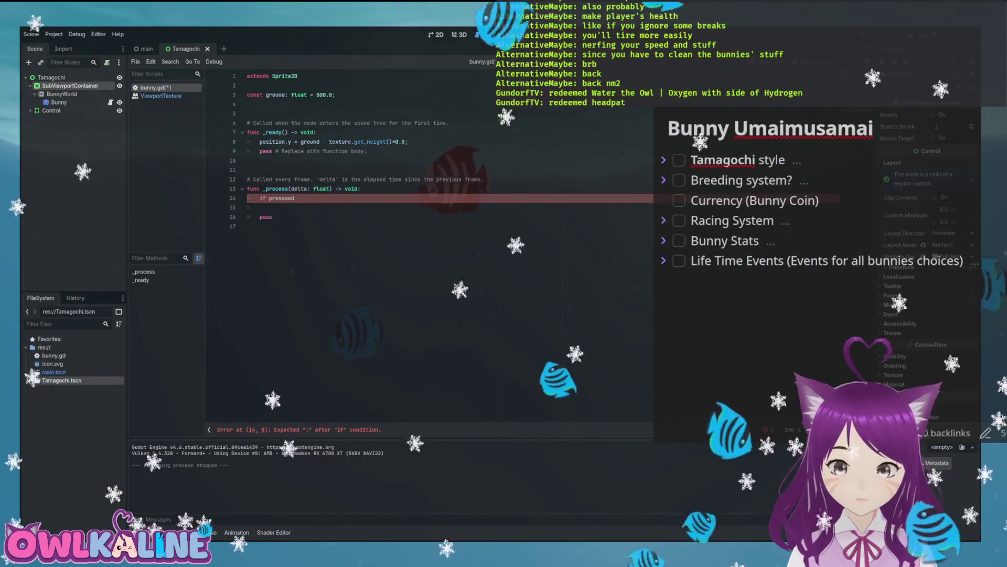
double_click(282, 198)
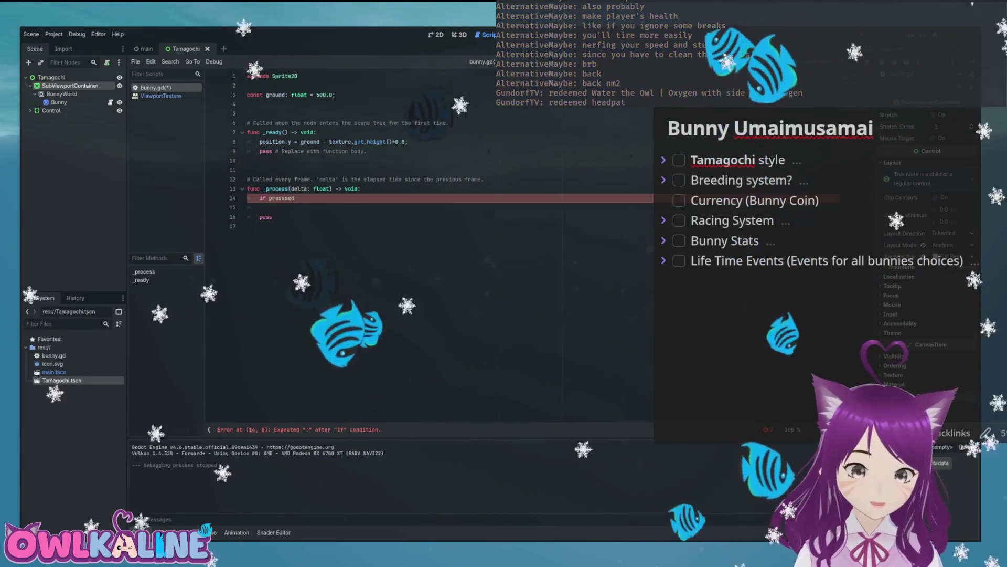
text(Input.)
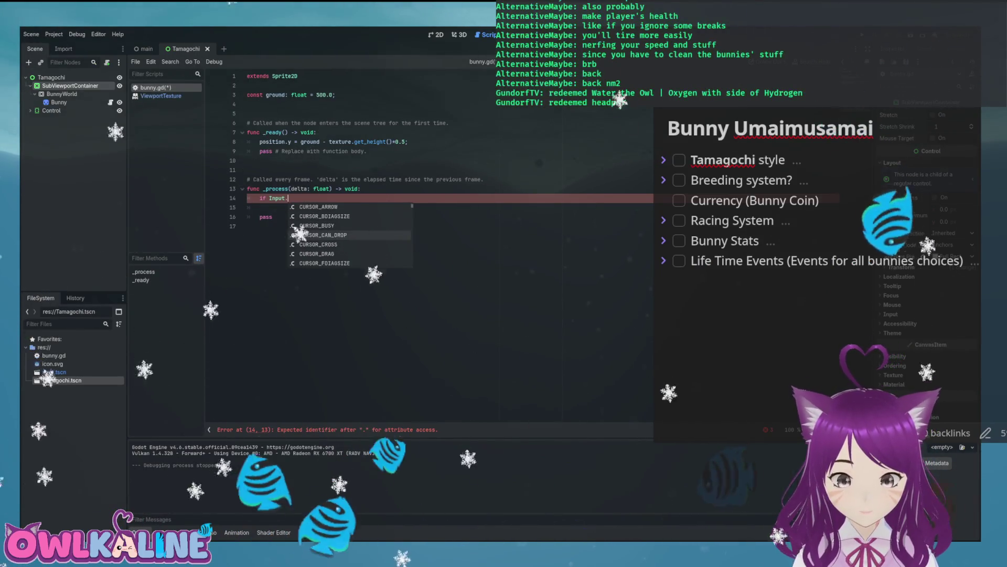
key(Down)
key(Down)
key(Down)
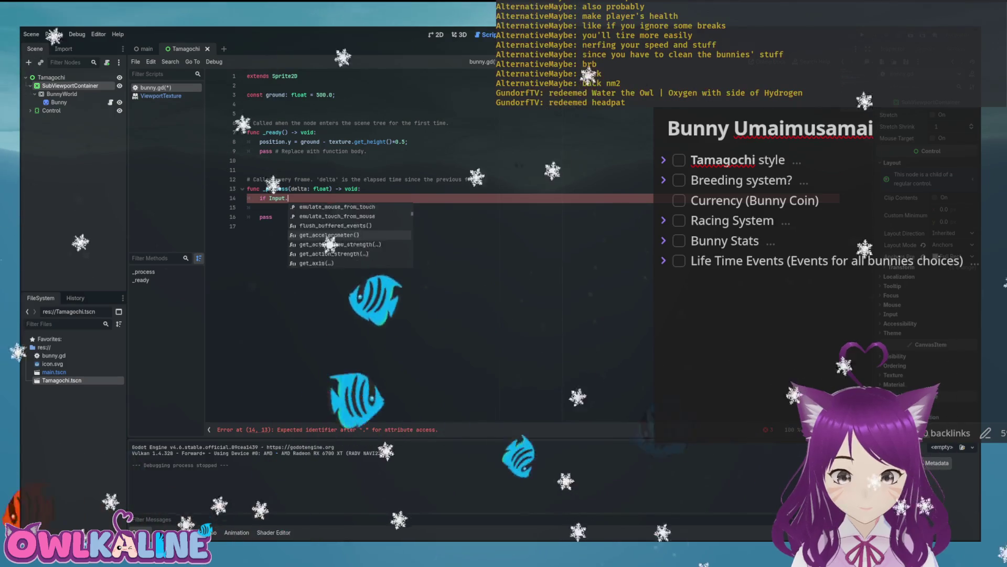
key(Up)
key(Up)
key(Up)
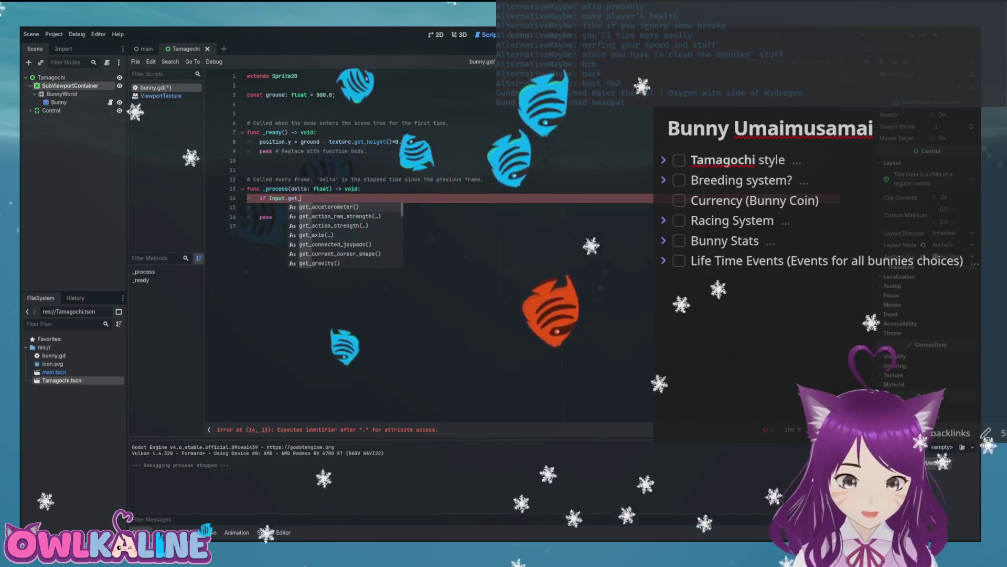
key(Down)
key(Down)
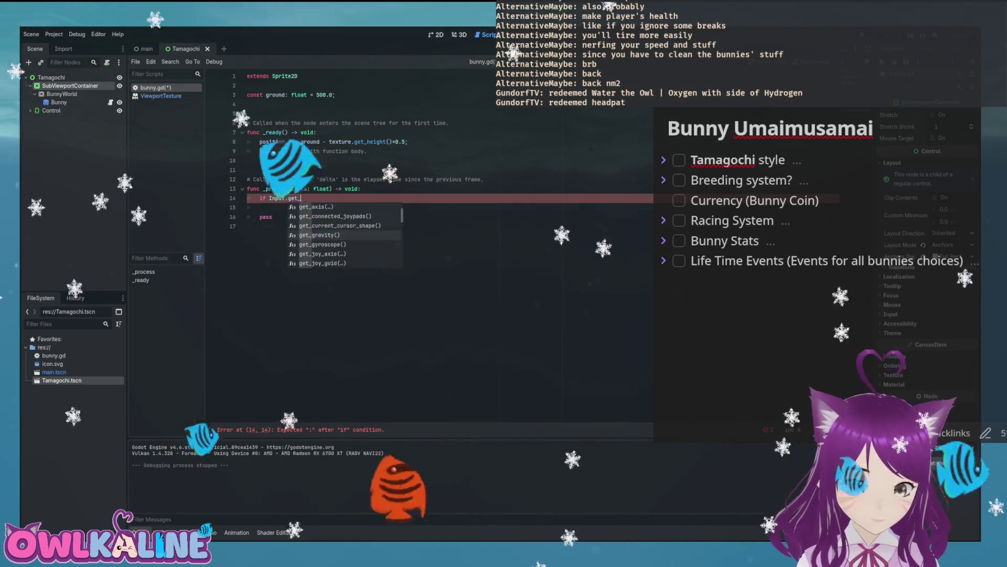
key(Down)
key(Down)
key(Down)
key(Down)
key(Down)
key(Down)
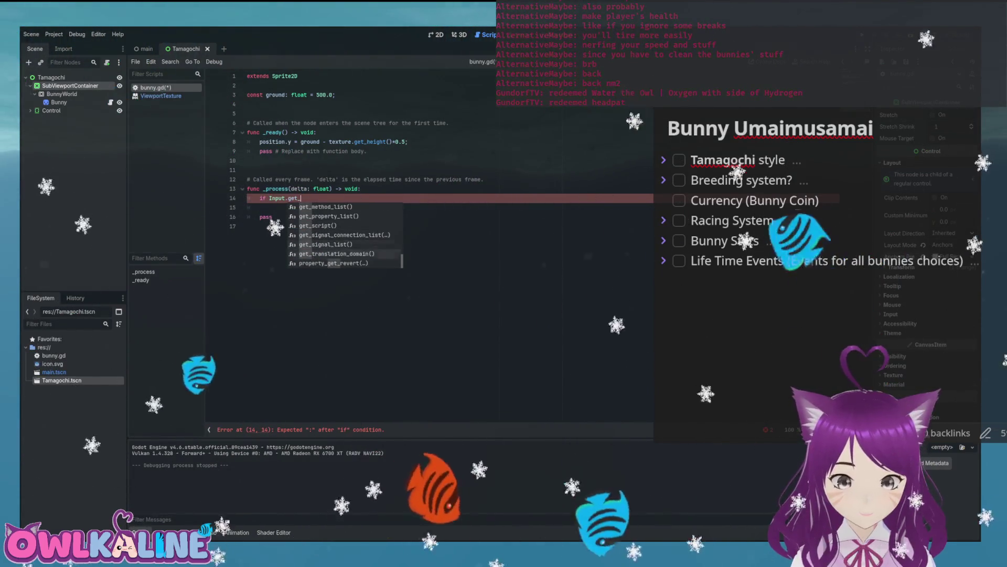
key(BackSpace)
key(BackSpace)
key(BackSpace)
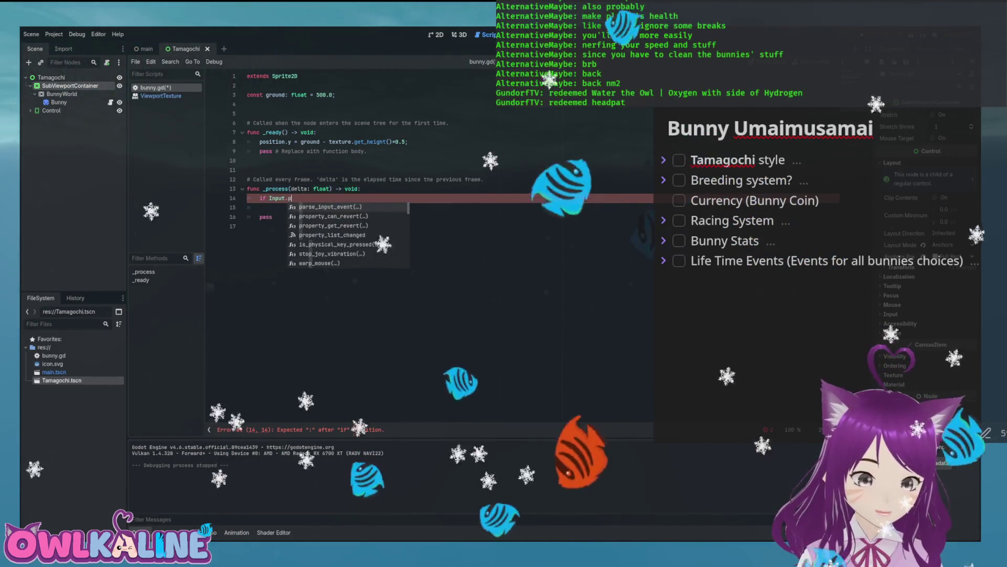
key(BackSpace)
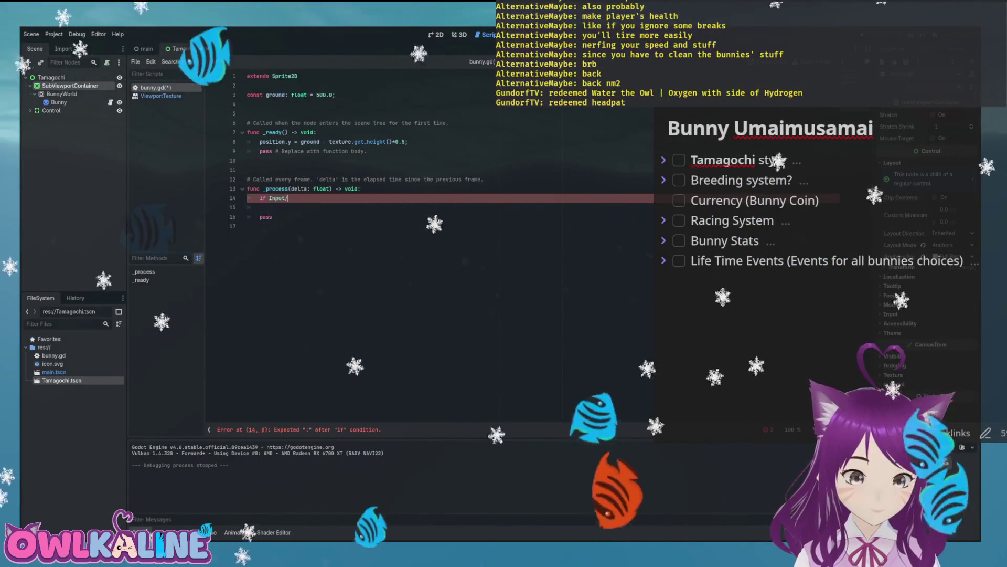
Complete the condition as Input.is_key_pressed(KEY_A): and start an indented block.
text(.)
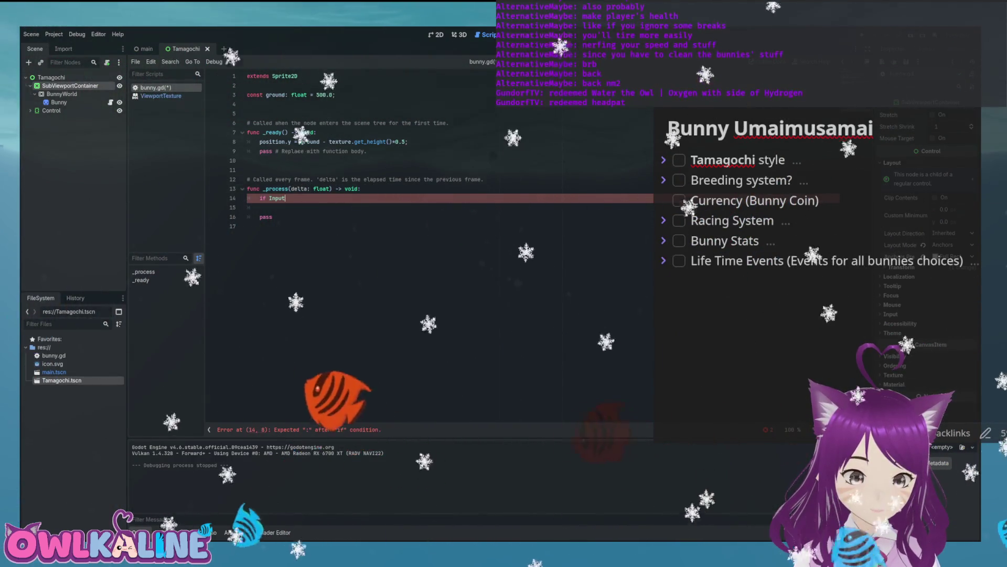
text(.)
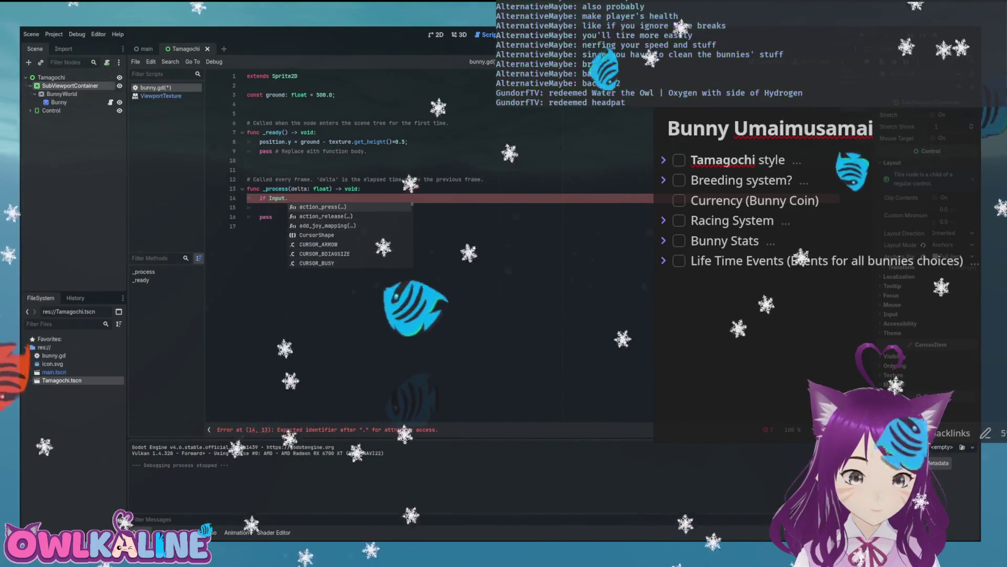
text(pressed()
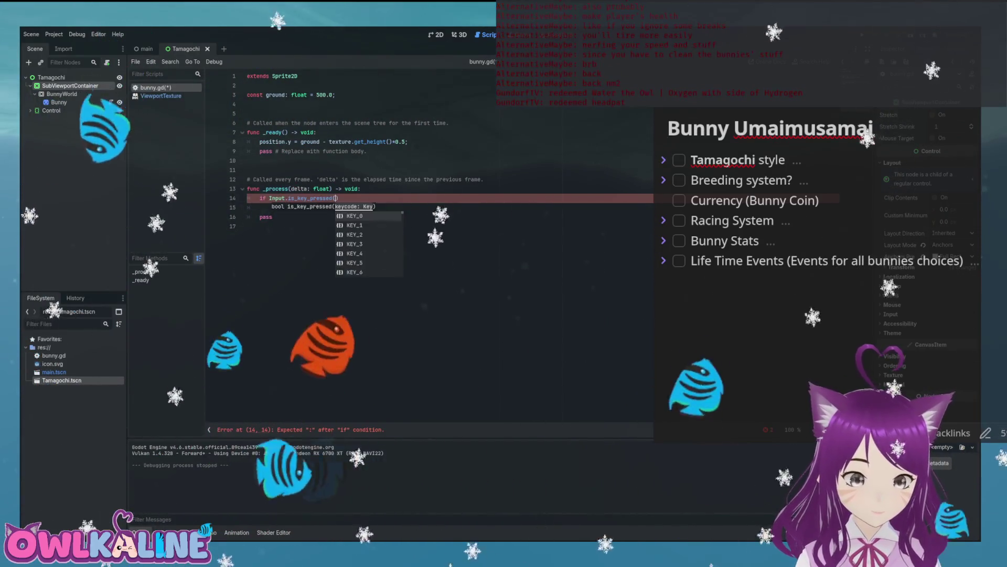
key(Up)
key(Return)
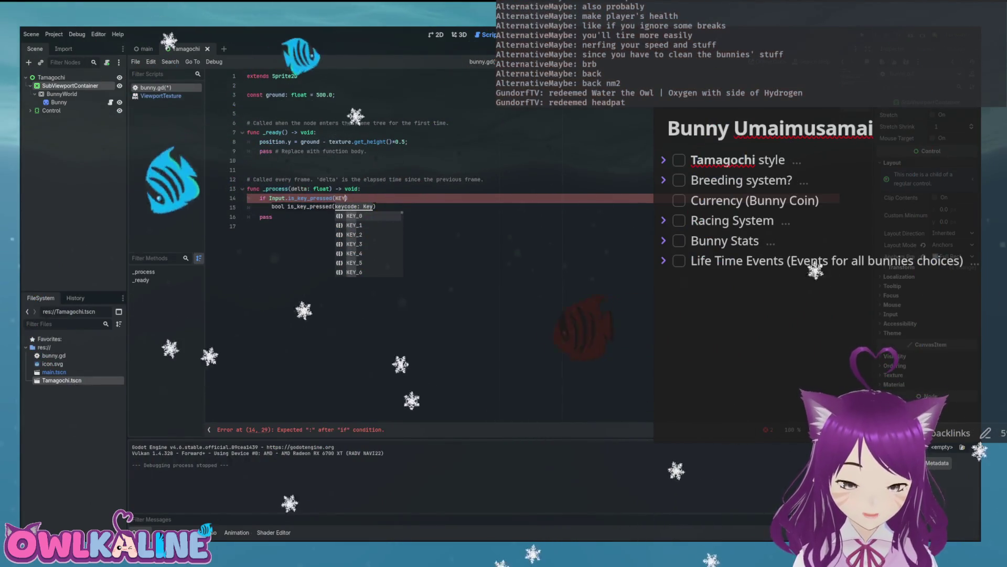
text():)
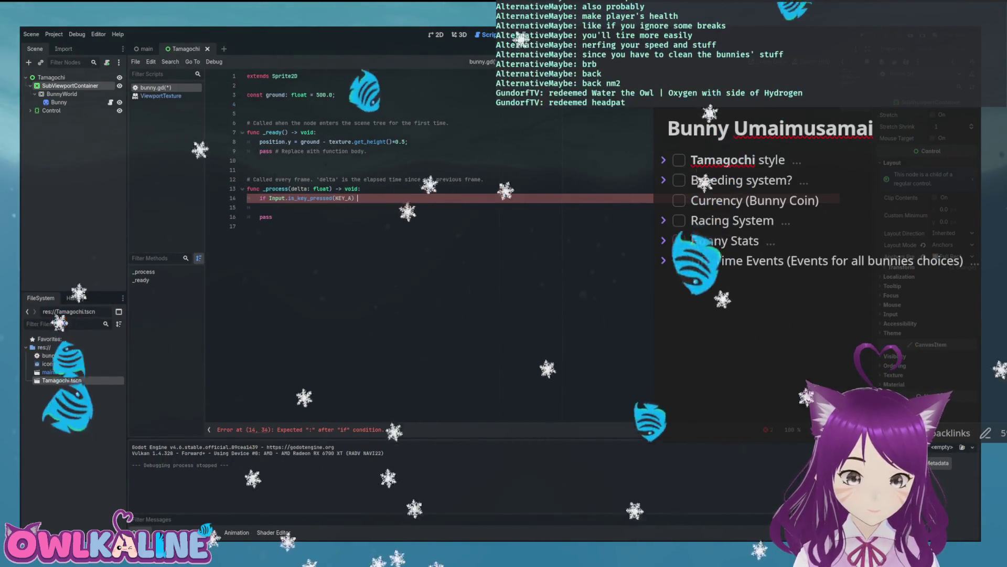
key(Return)
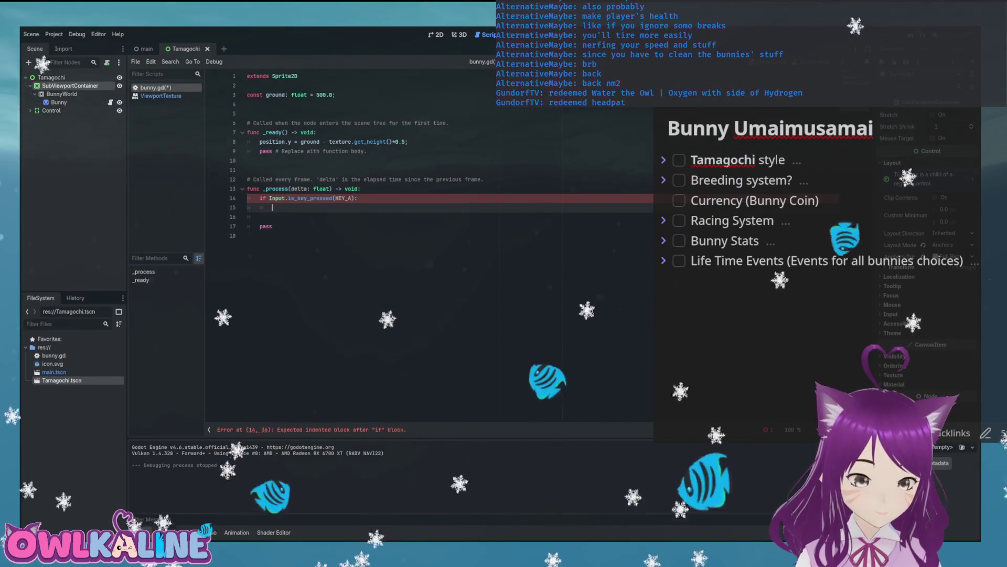
Finish the KEY_A block with position.x -= 10.0*delta on line 15.
key(Return)
text(i)
key(BackSpace)
click(260, 207)
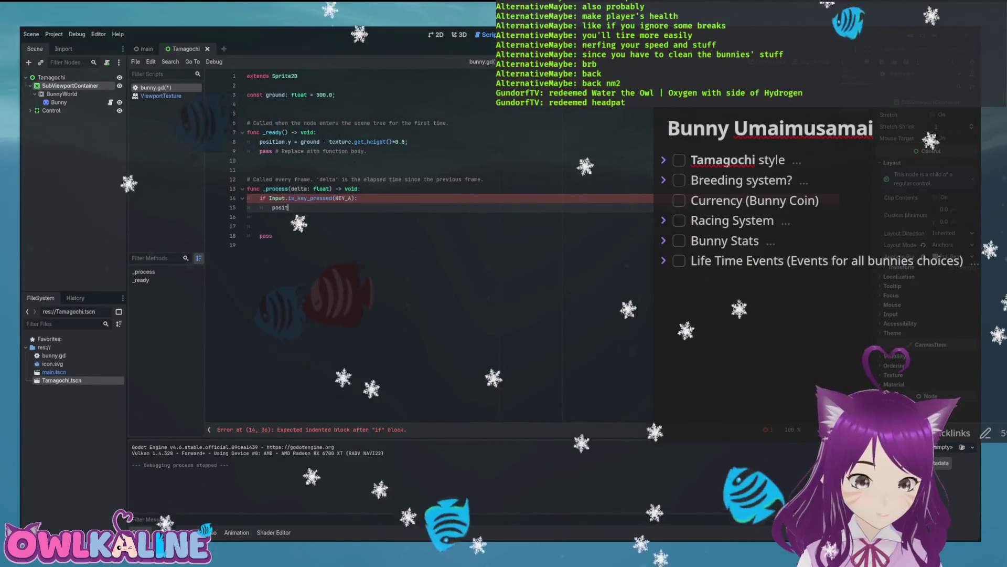
text(.x -= )
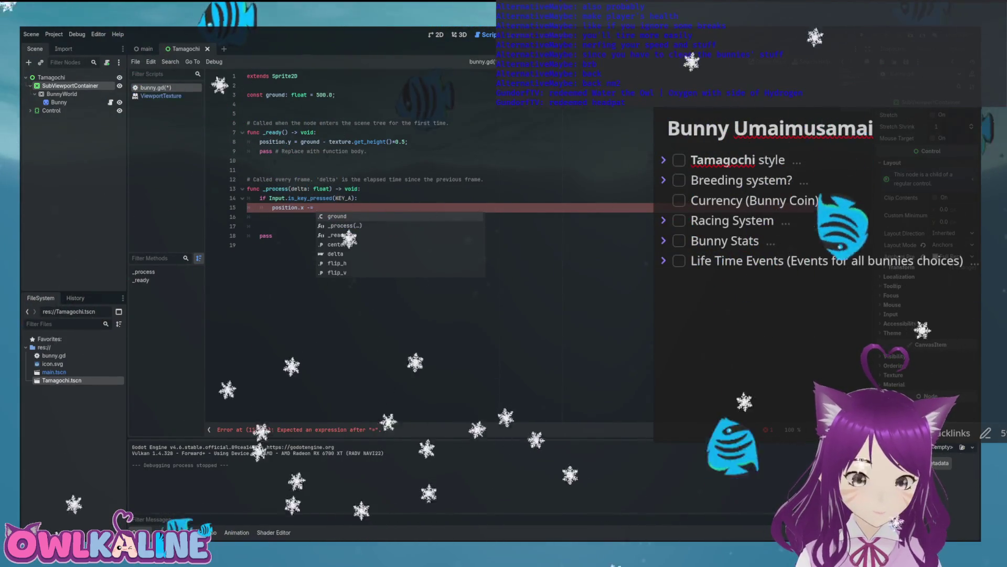
text(10.0*delt)
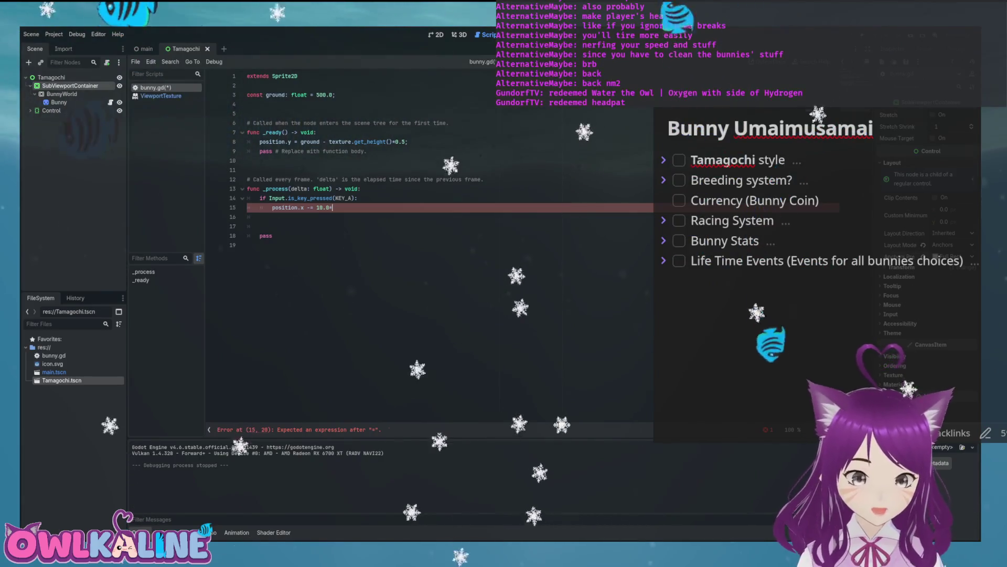
text(a;)
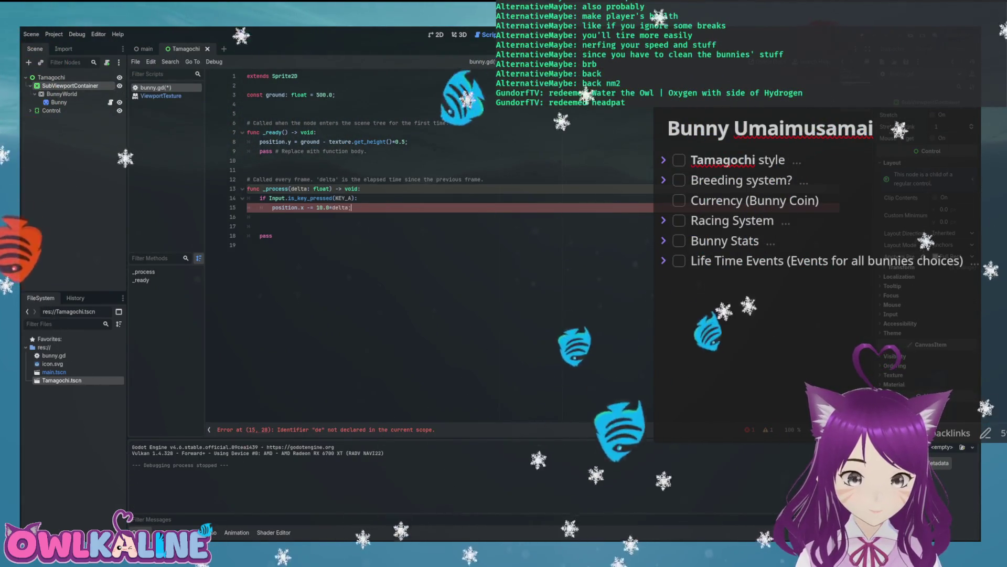
Duplicate the KEY_A if block into four copies.
key(shift+Up)
key(BackSpace)
key(ctrl+c)
key(ctrl+v)
key(ctrl+v)
key(ctrl+v)
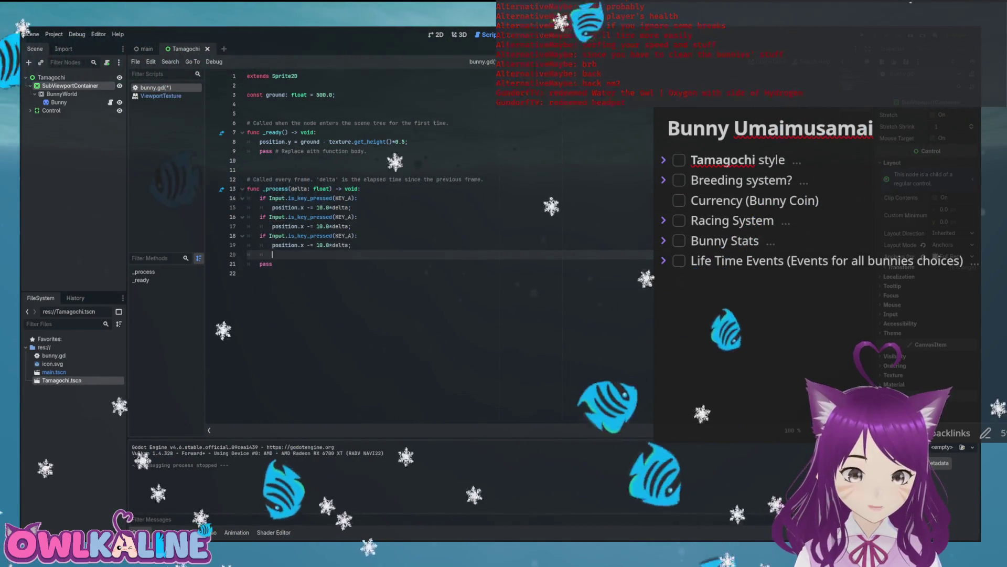
key(ctrl+v)
key(Up)
key(Up)
key(Up)
key(Up)
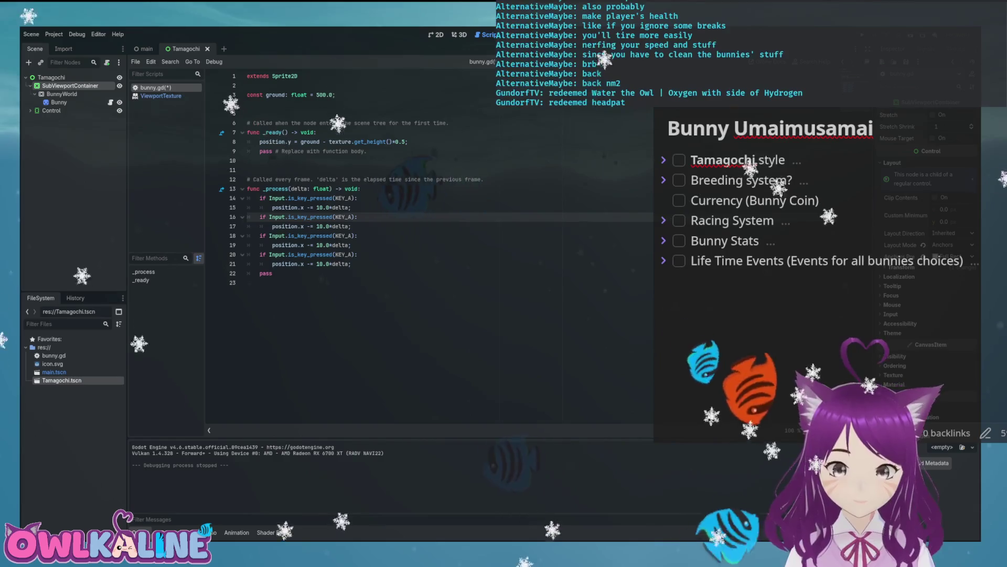
Change the third block to check KEY_W and move along the y axis.
key(Down)
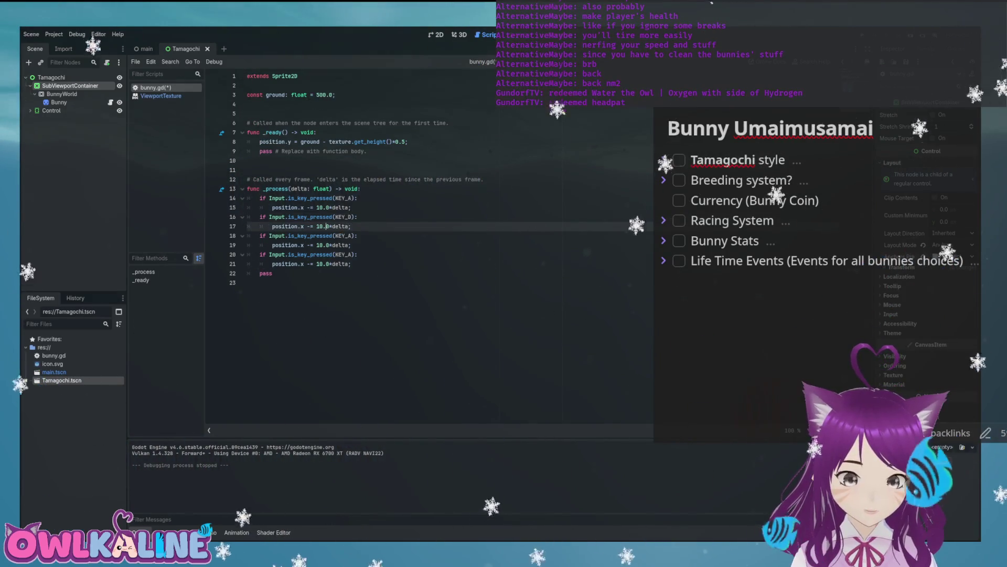
key(Down)
key(End)
key(Left)
key(Left)
key(BackSpace)
text(W)
key(Down)
key(Left)
key(Left)
key(Left)
key(BackSpace)
text(y)
Make the fourth block add 10.0*delta to position.y, then run the game.
key(Down)
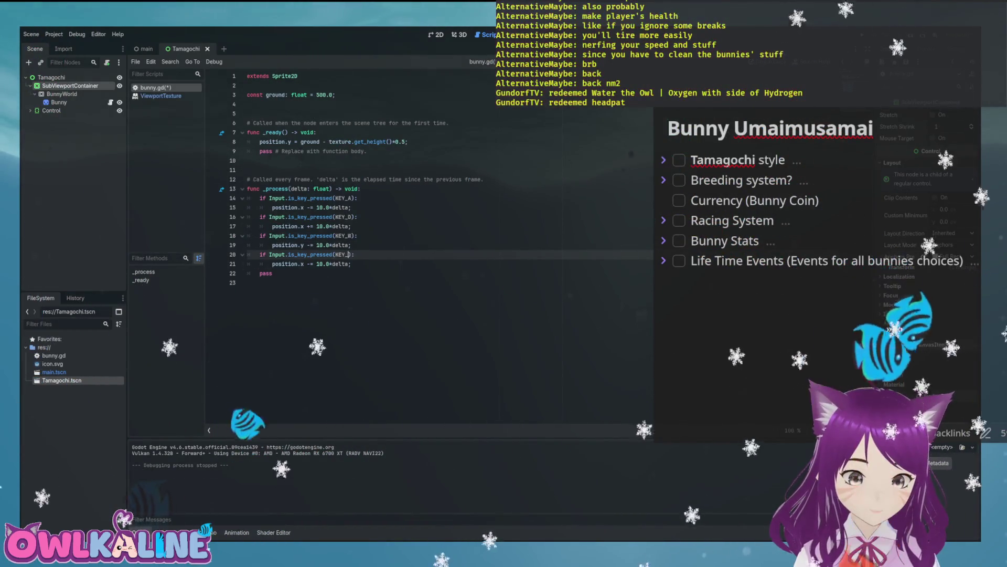
key(Left)
key(Left)
key(Left)
key(BackSpace)
text(y)
key(Right)
key(Right)
key(BackSpace)
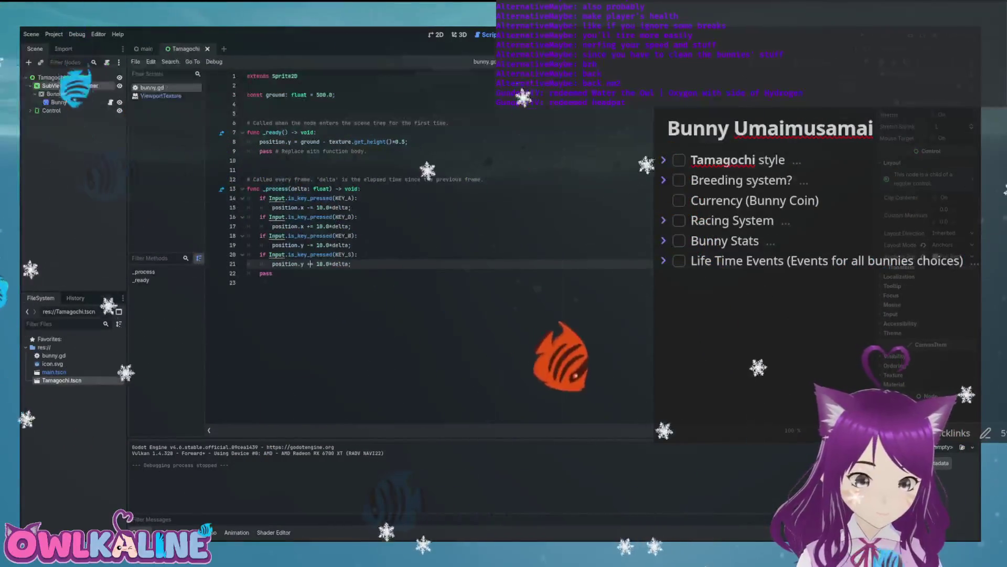
key(F5)
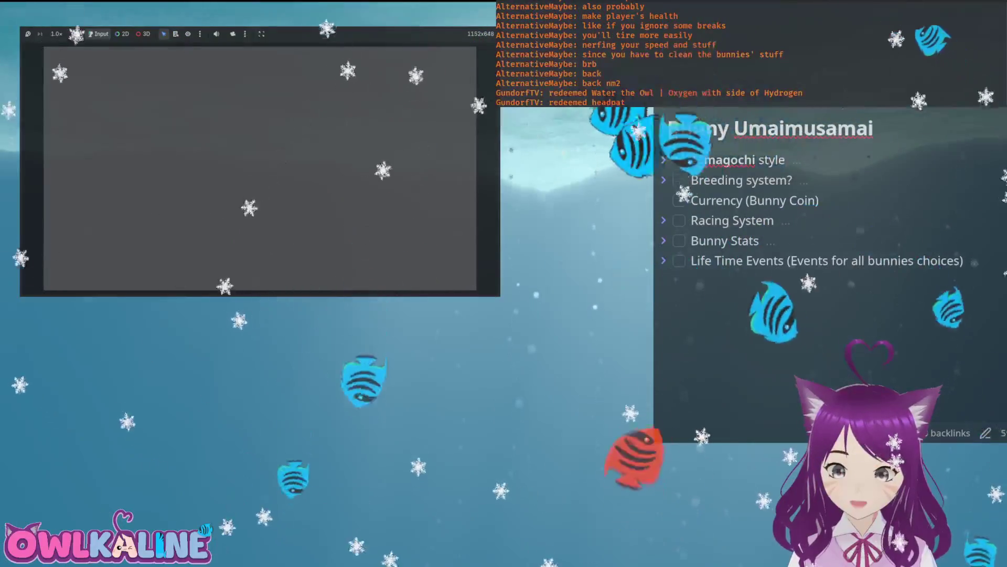
Change all four movement lines from 10.0*delta to 100.0*delta and test-run the game.
key(F8)
click(326, 207)
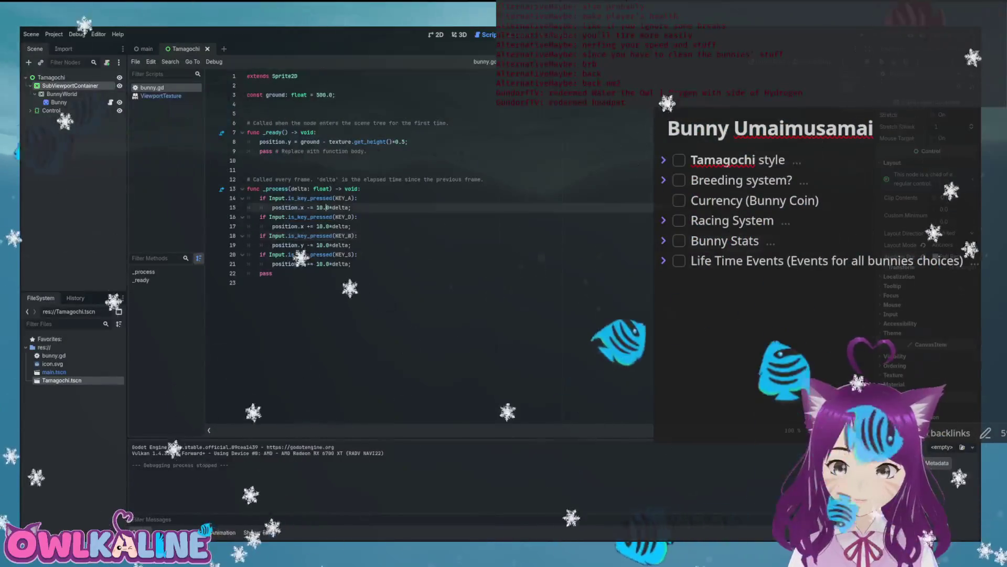
text(0)
key(Down)
key(Down)
text(0)
key(Down)
key(Down)
text(0)
key(Down)
key(Down)
text(0)
click(356, 245)
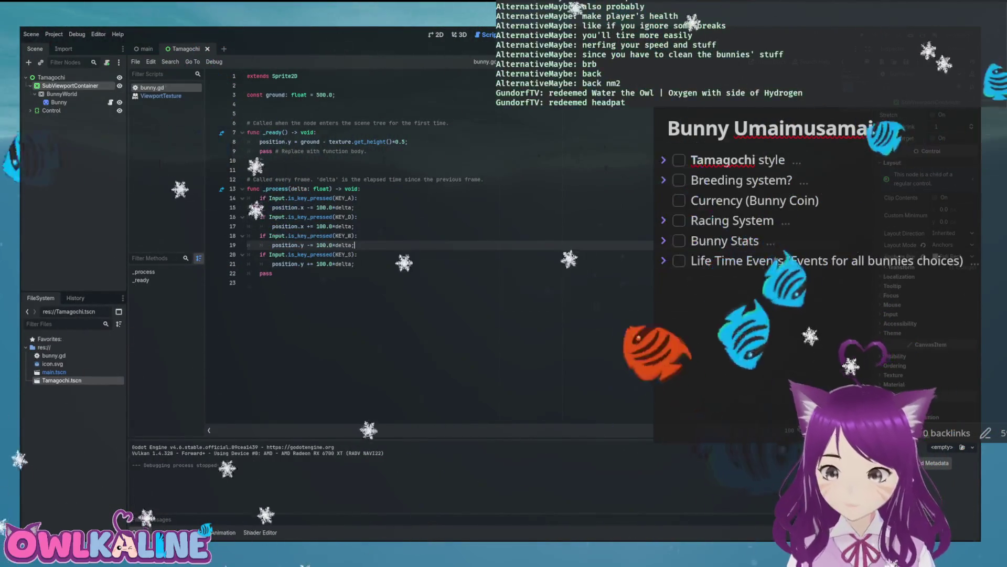
key(F5)
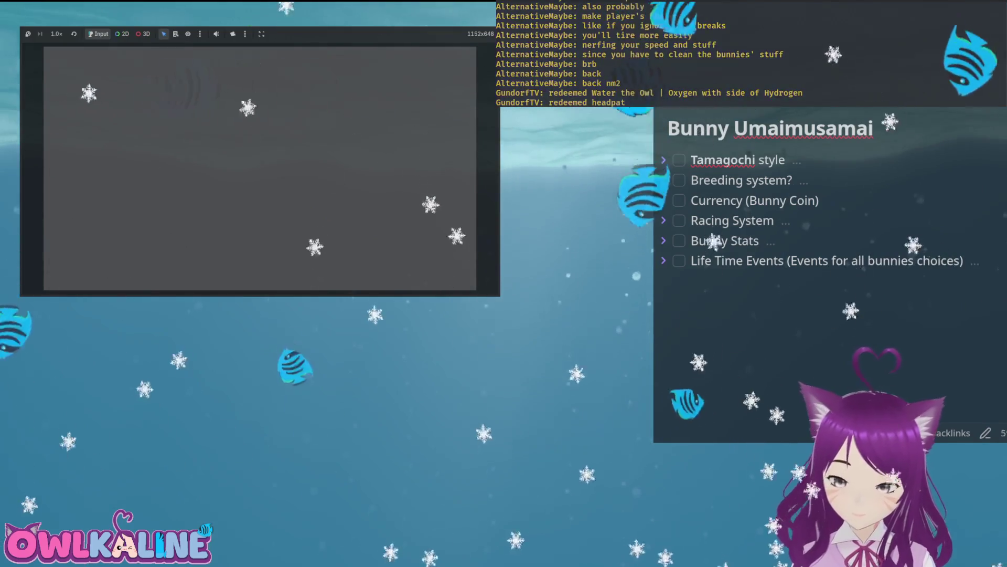
key(F8)
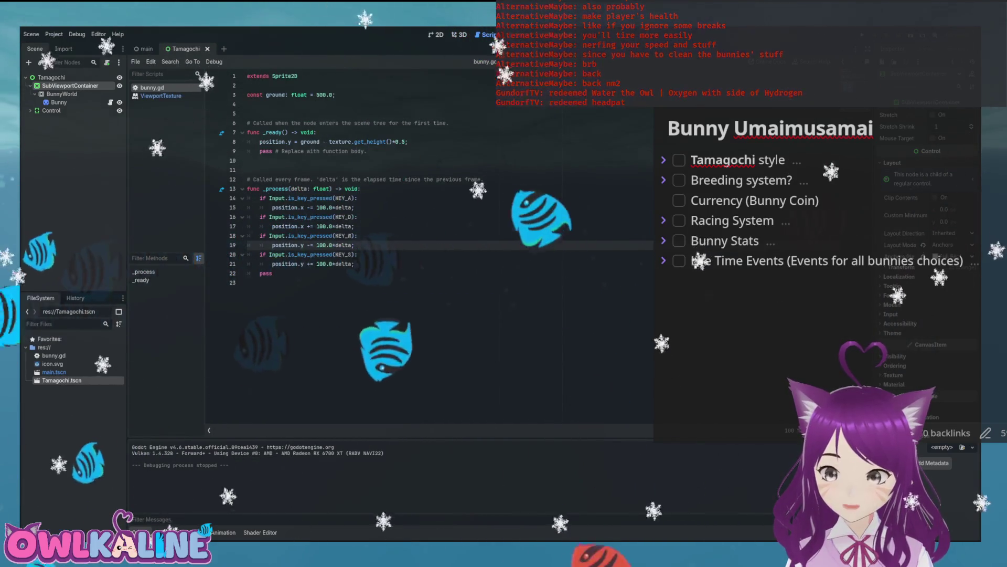
Switch to the 2D view and zoom back to 100% with the Bunny and BunnyMa label visible.
key(ctrl+F1)
scroll(632, 319, up, 10)
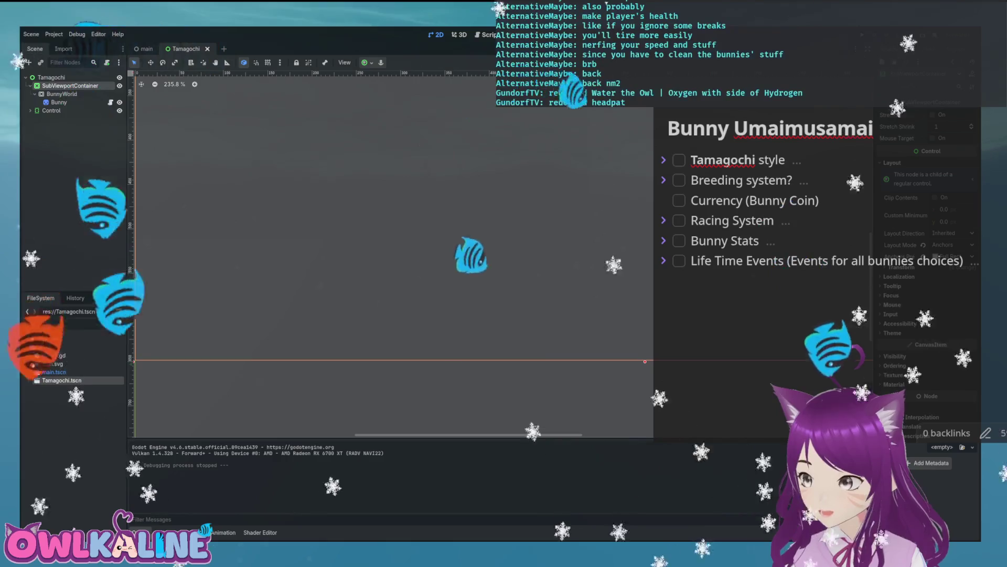
scroll(578, 220, up, 2)
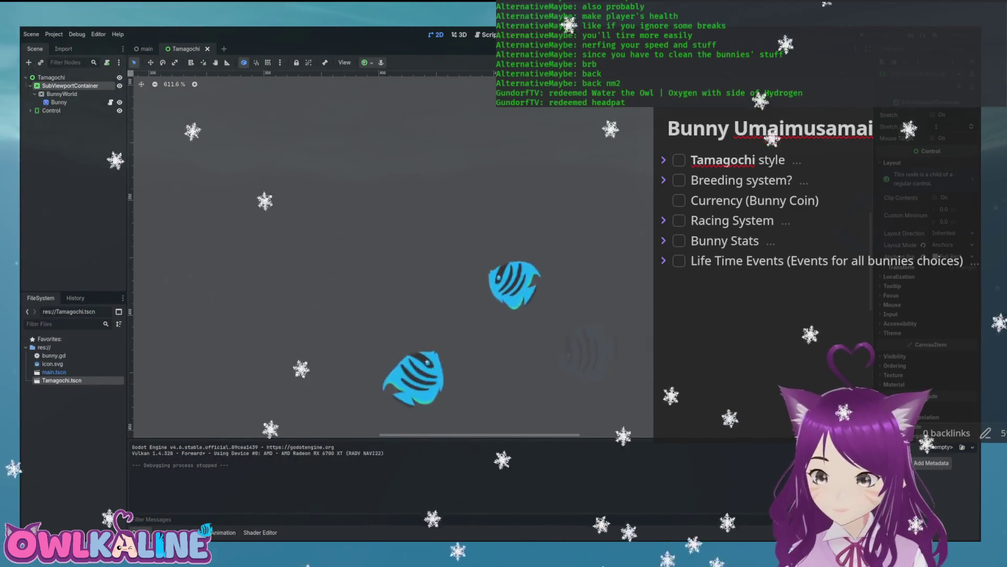
scroll(579, 220, up, 10)
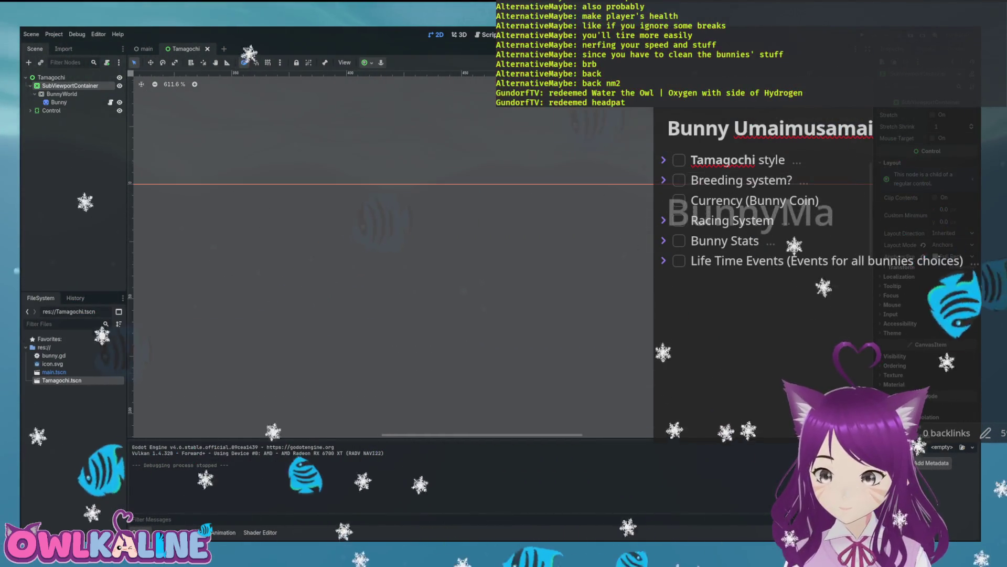
scroll(579, 220, up, 2)
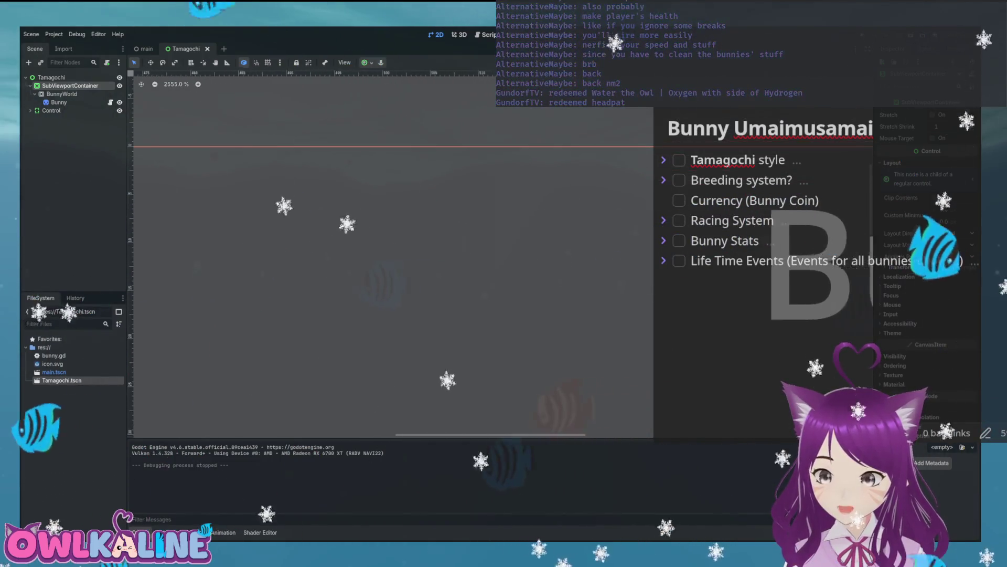
scroll(393, 257, left, 3)
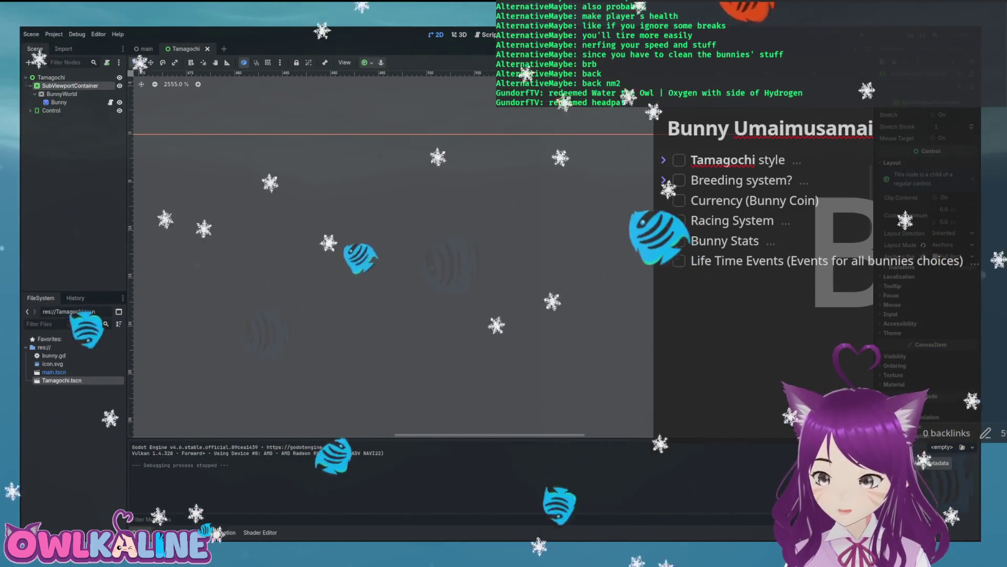
scroll(580, 231, down, 10)
scroll(393, 257, down, 6)
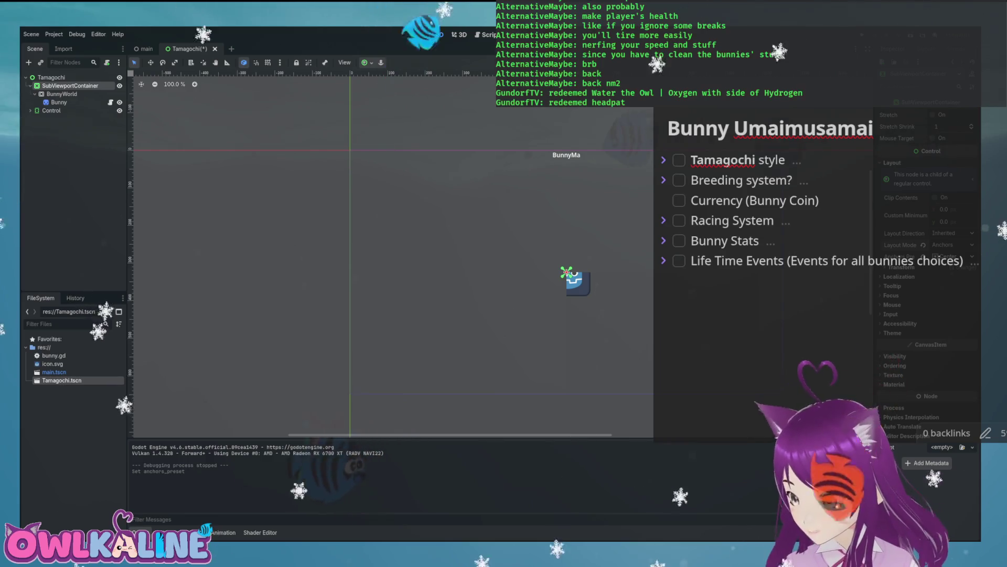
Collapse Layout, select BunnyWorld, and scroll the Inspector to its canvas Default Texture Filter.
click(892, 163)
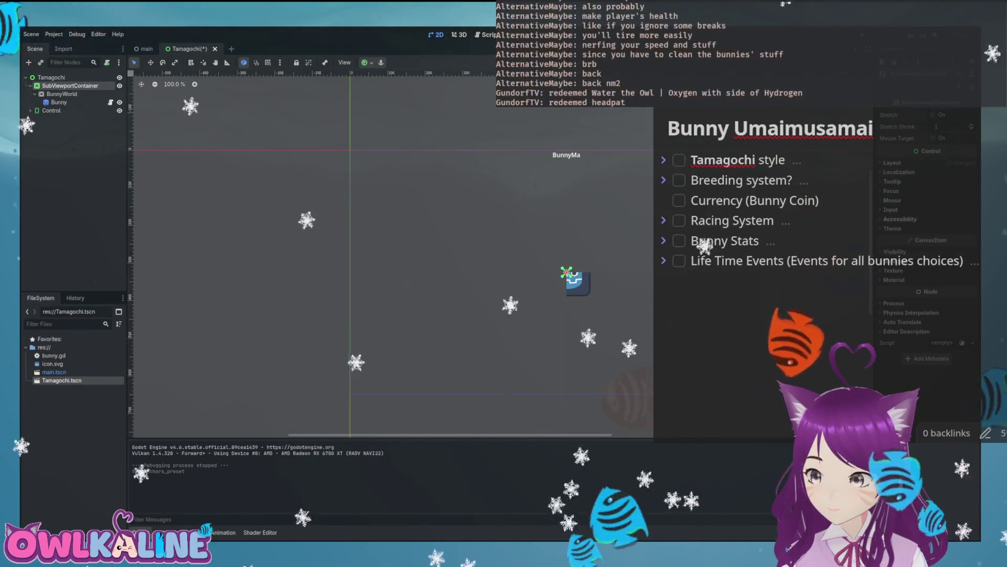
click(62, 93)
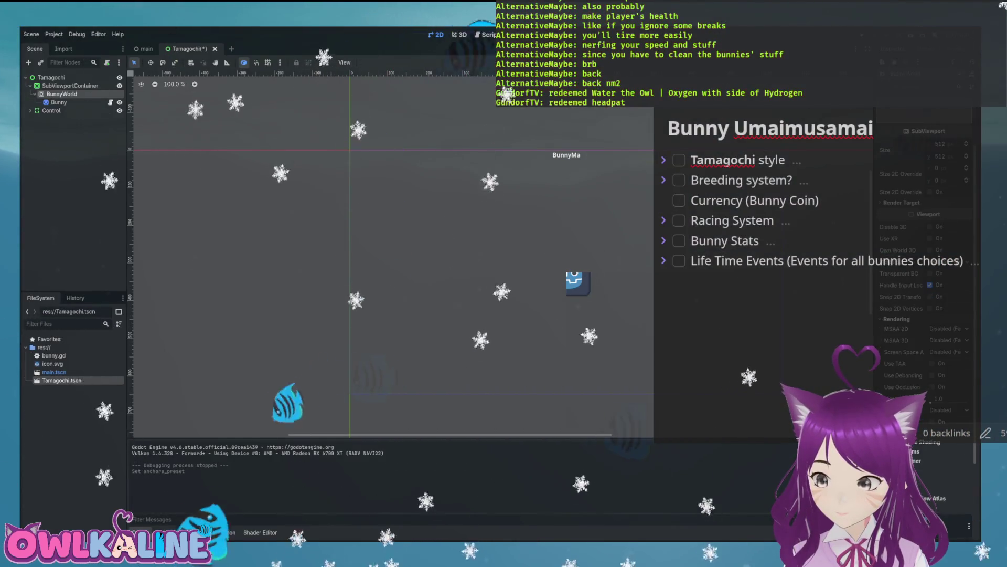
scroll(924, 262, down, 5)
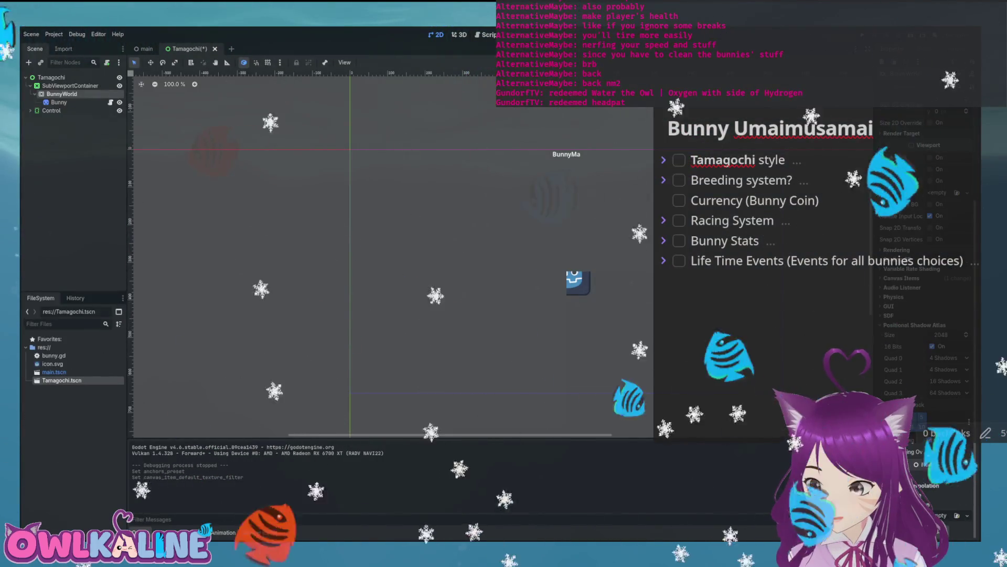
scroll(926, 263, down, 3)
scroll(927, 262, up, 3)
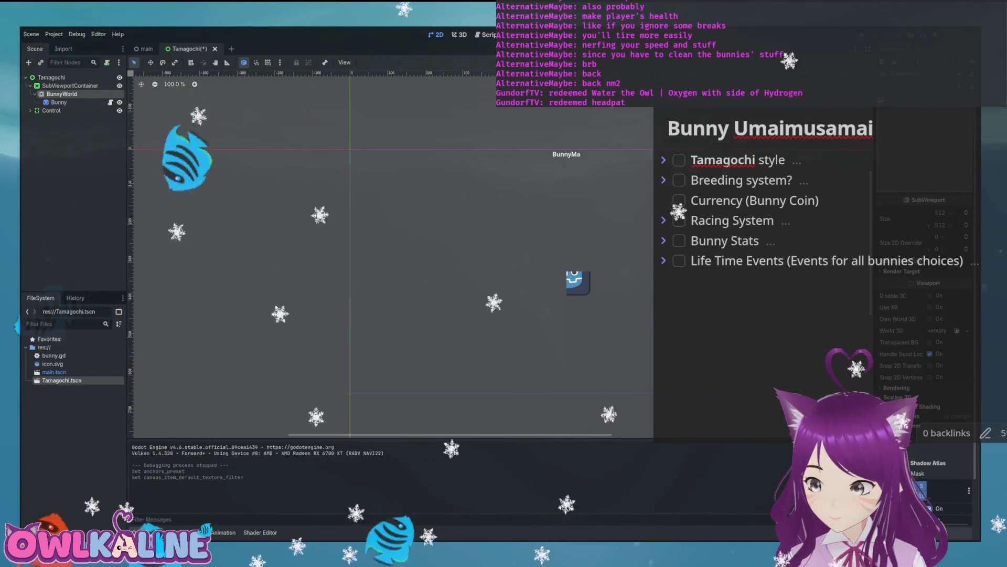
click(70, 86)
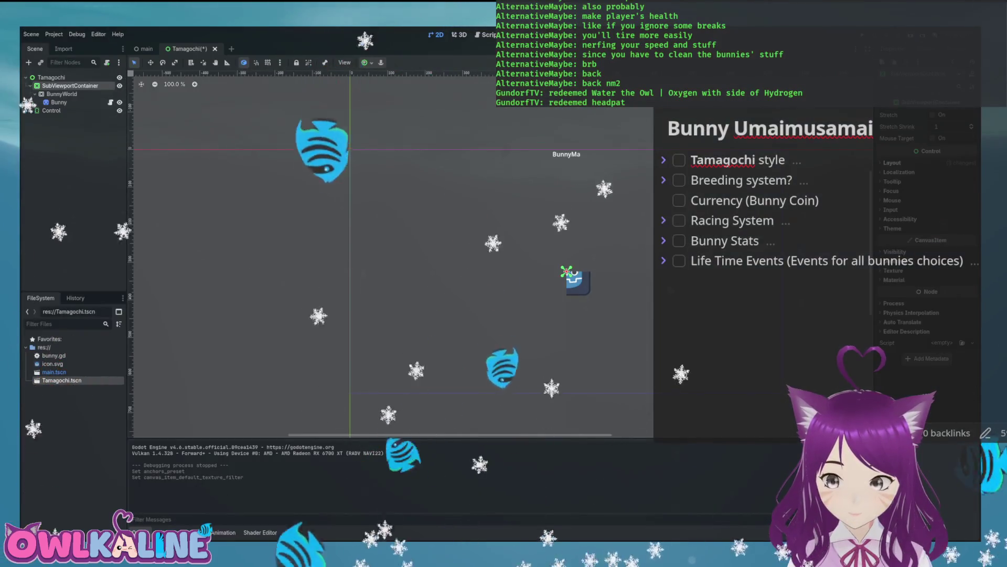
click(892, 162)
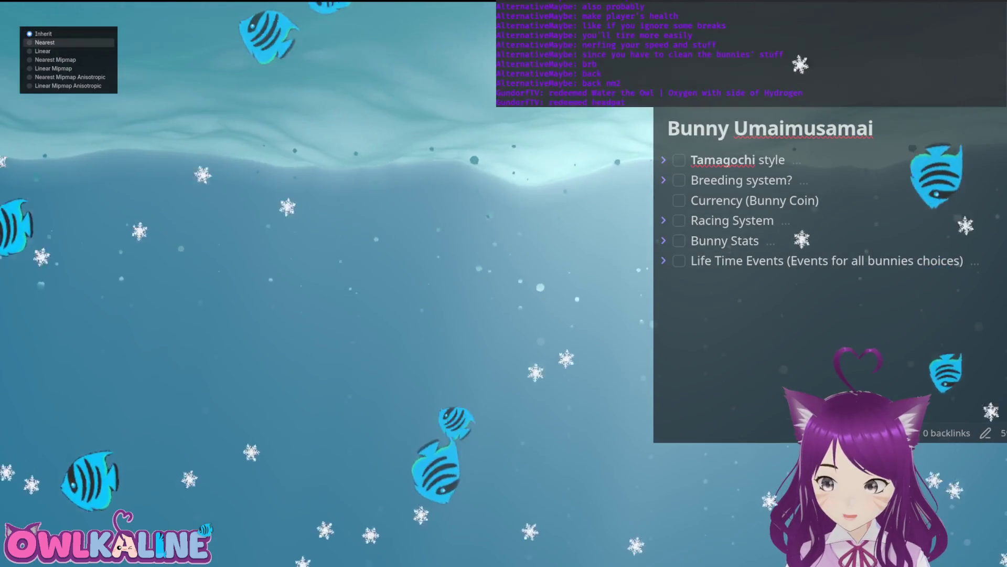
click(949, 452)
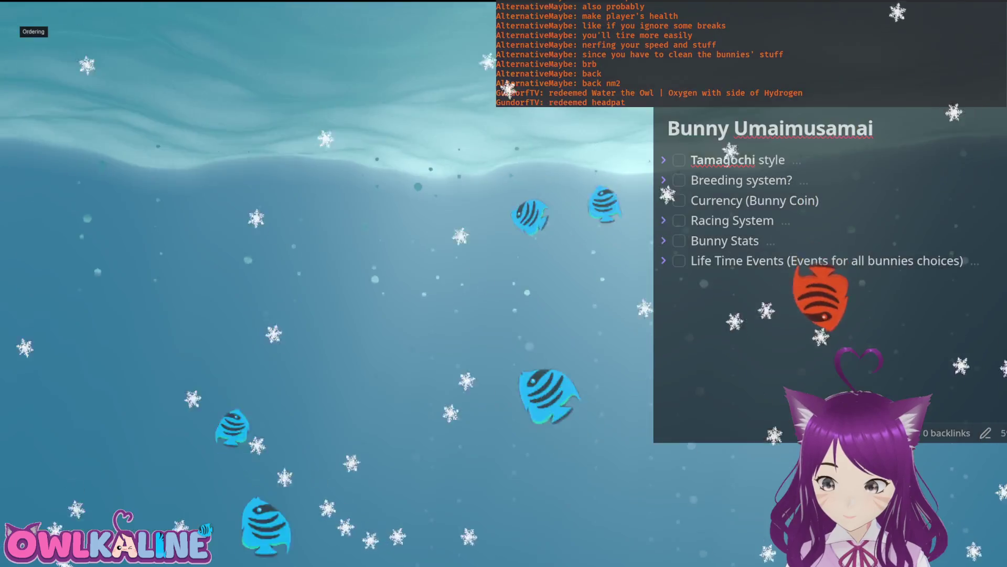
scroll(926, 237, down, 5)
scroll(926, 263, down, 3)
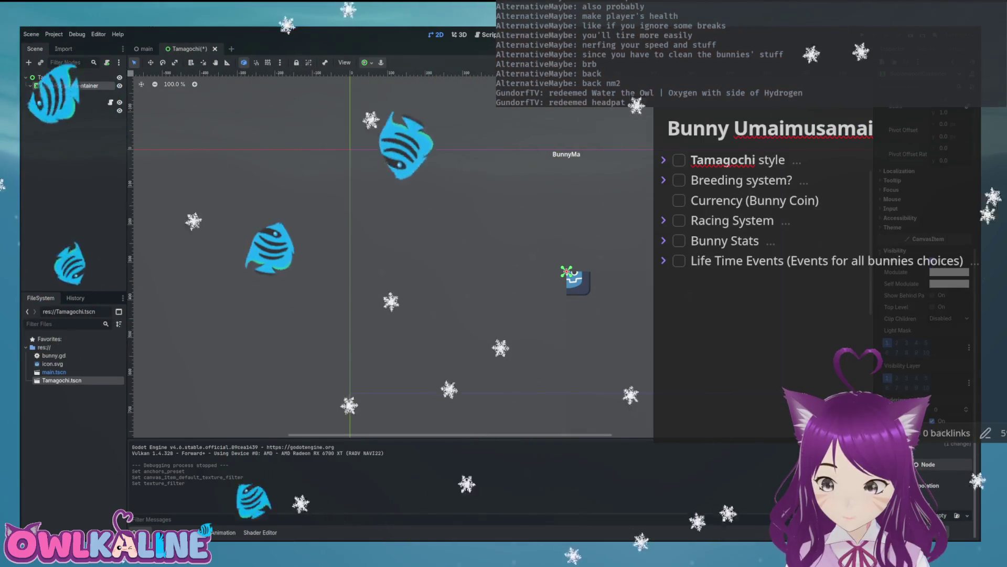
scroll(926, 236, down, 2)
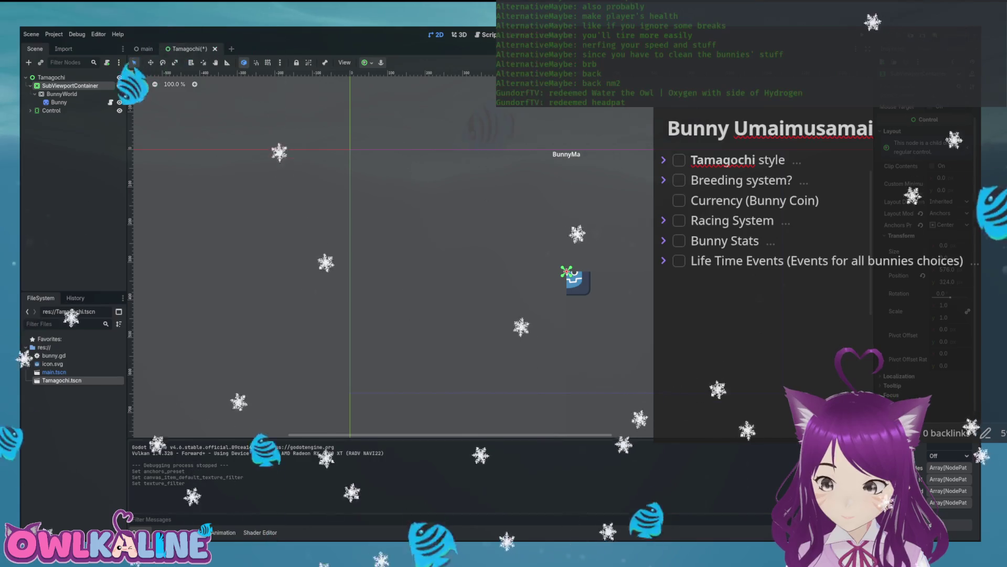
scroll(945, 482, down, 5)
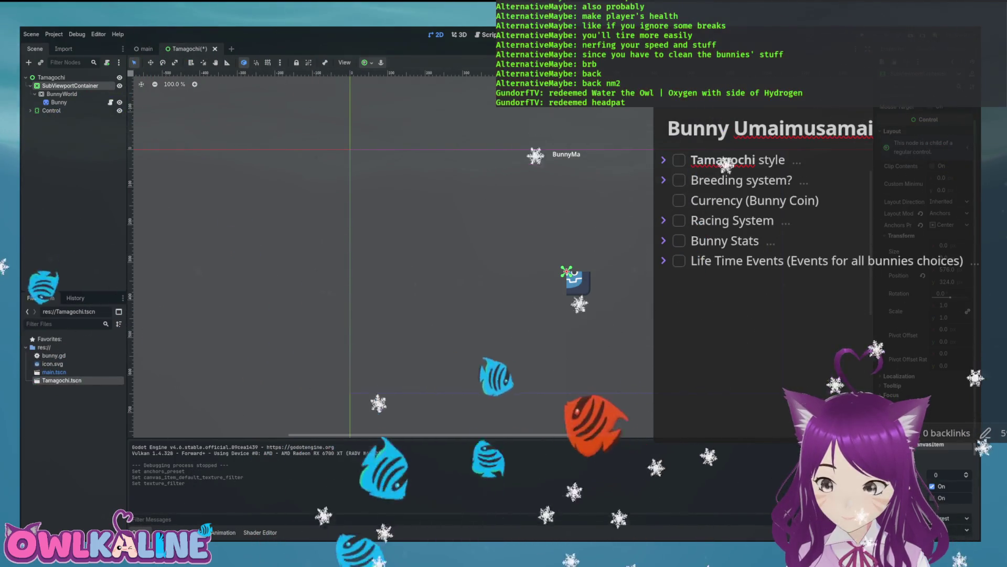
click(891, 395)
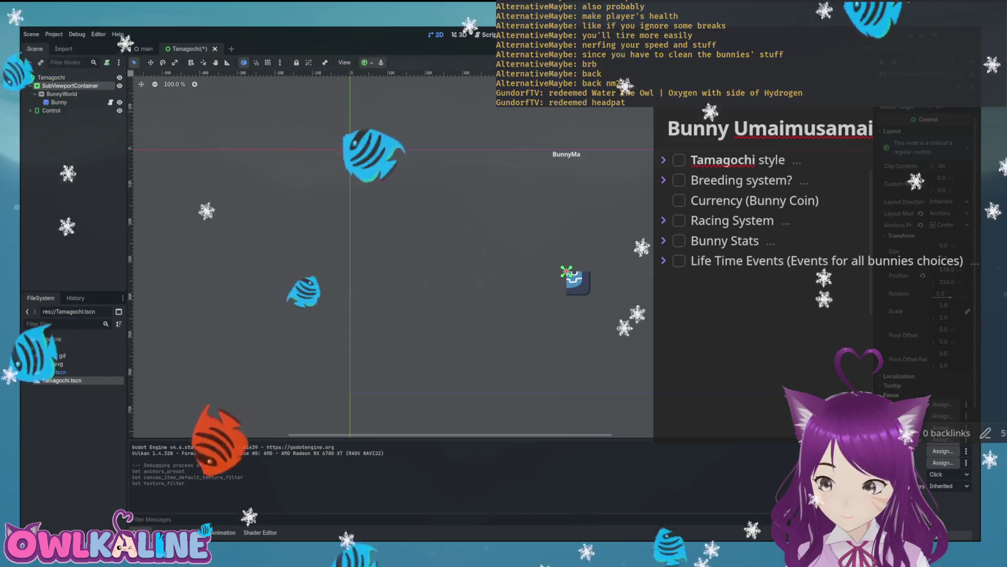
click(892, 386)
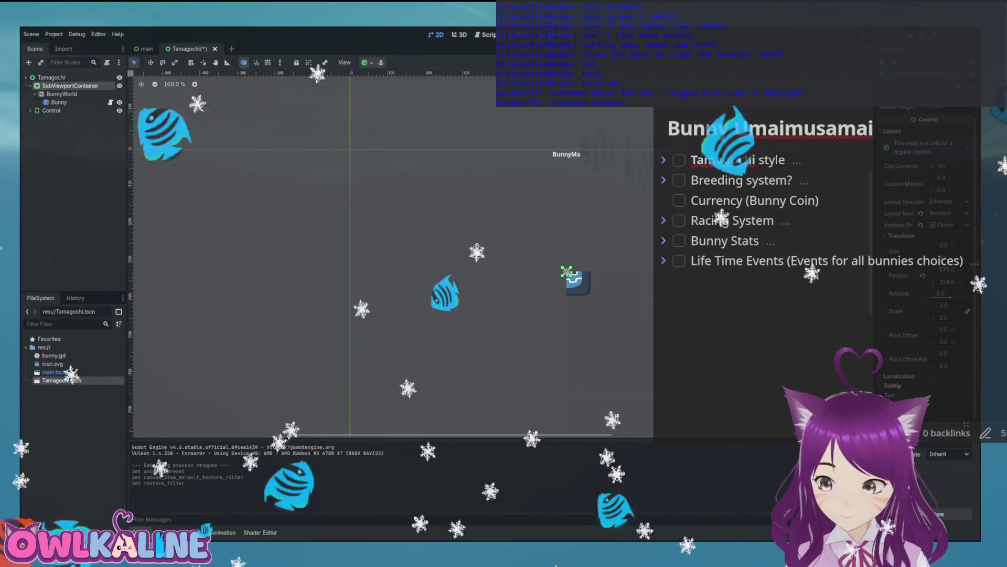
scroll(924, 315, up, 2)
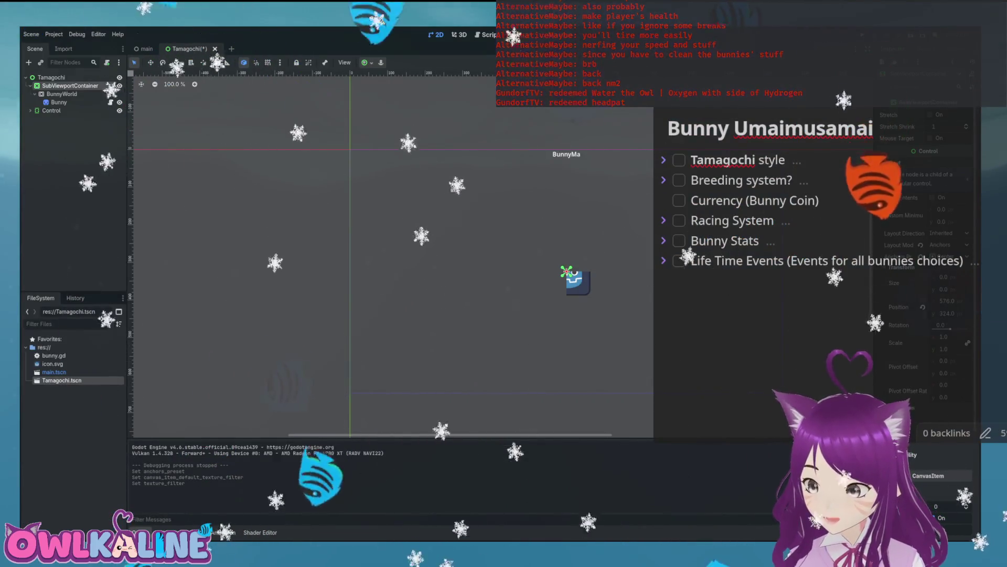
click(901, 267)
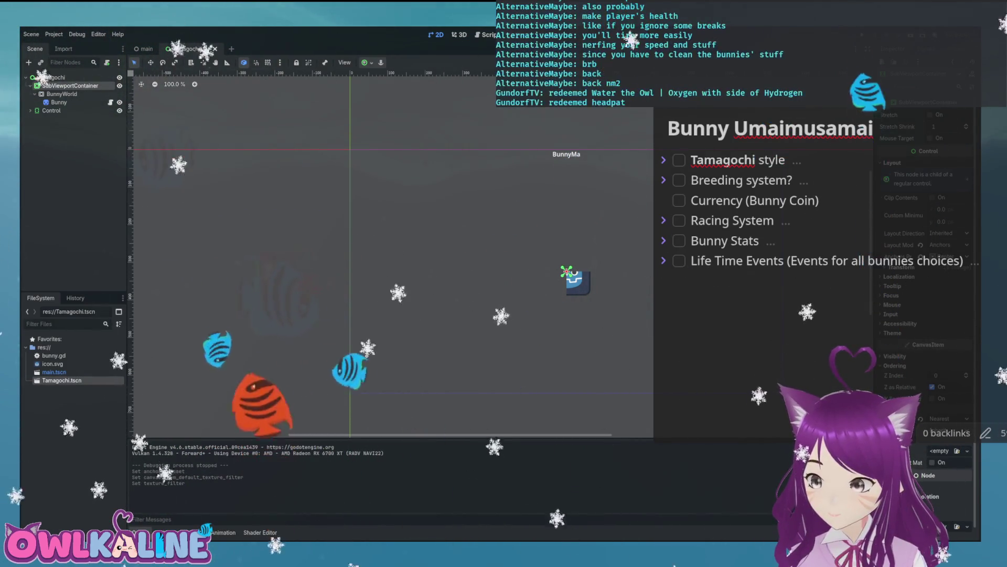
click(62, 94)
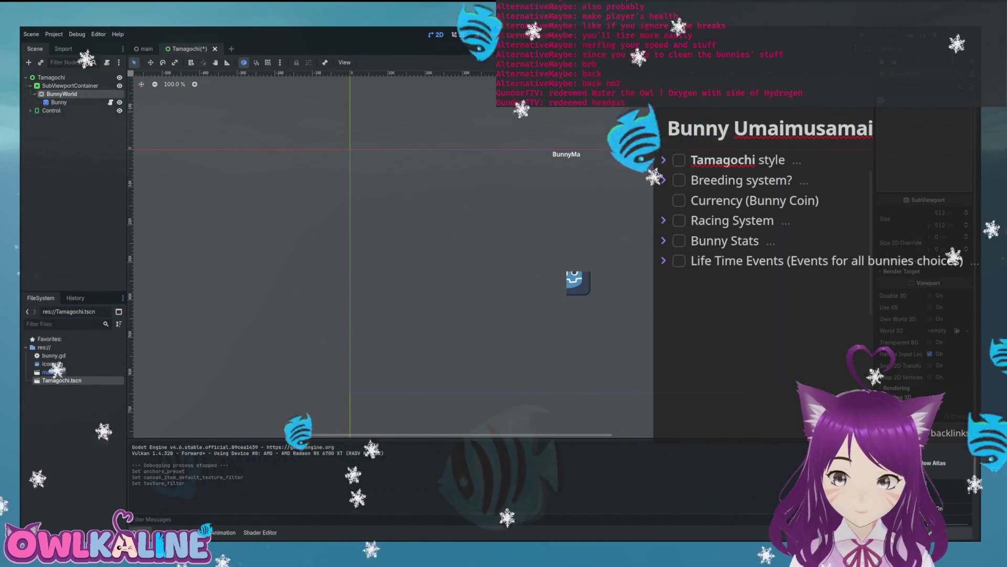
scroll(926, 262, down, 3)
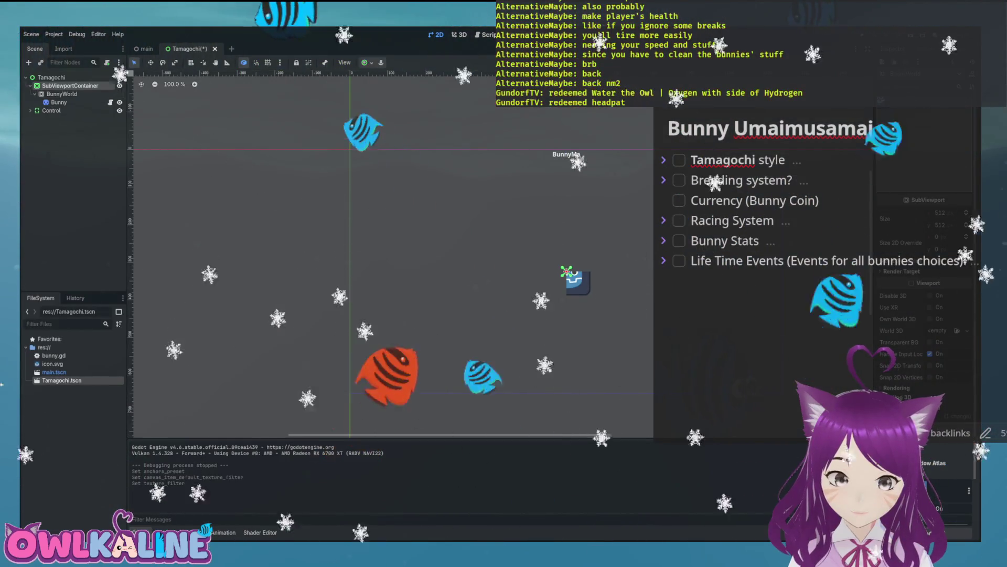
click(70, 85)
key(f)
scroll(391, 257, down, 1)
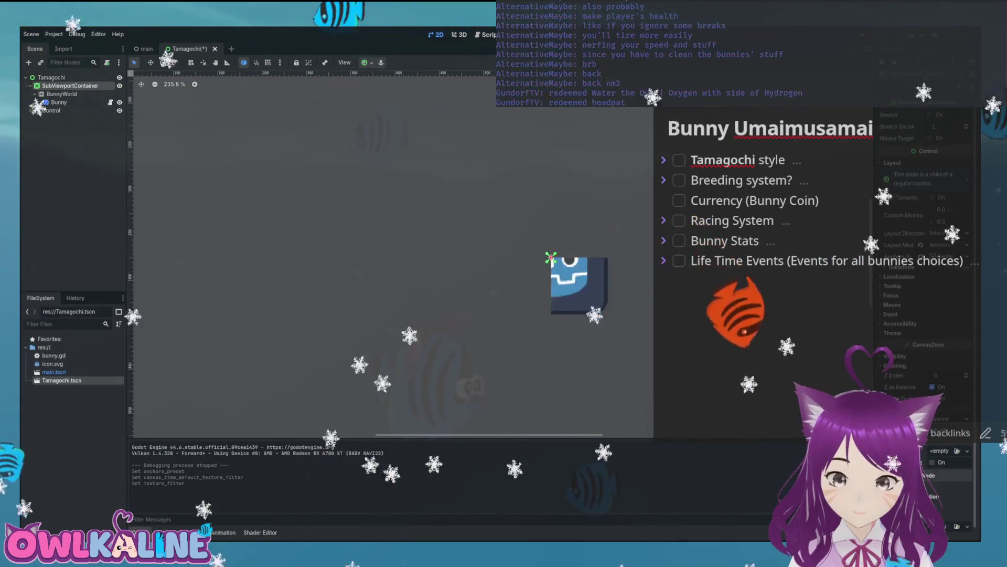
Zoom the 2D canvas in and out around the Bunny.
scroll(609, 294, up, 12)
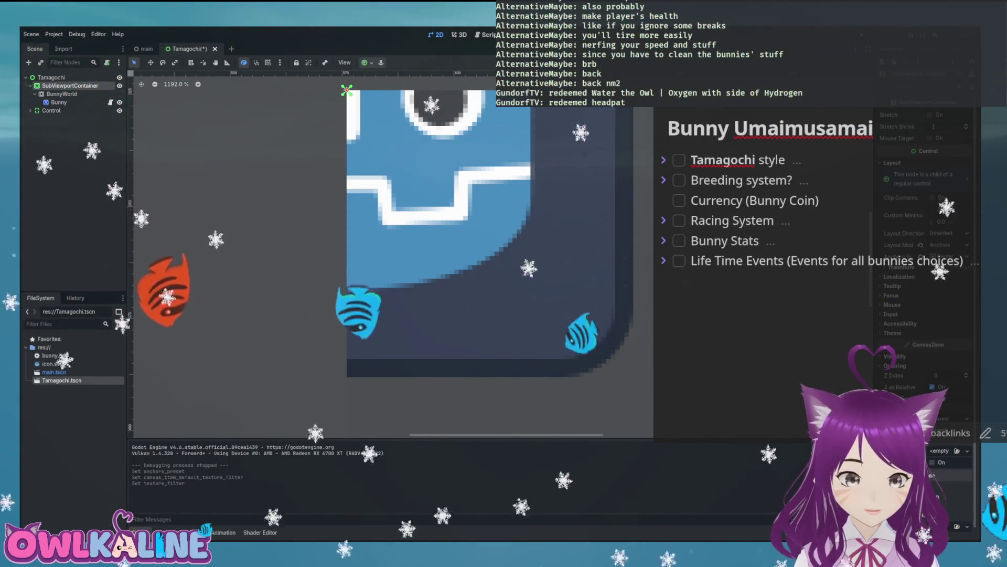
scroll(519, 227, down, 10)
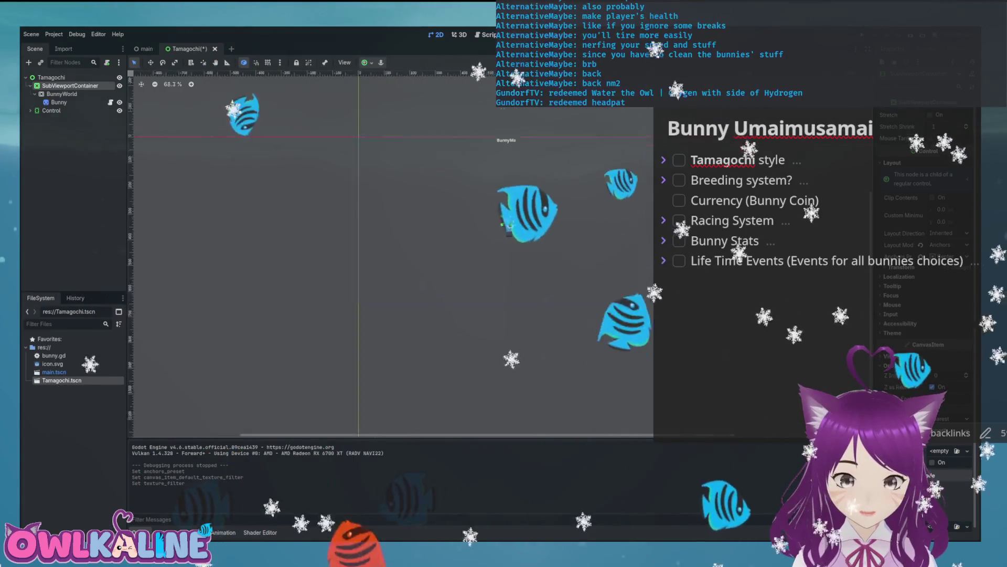
scroll(541, 189, up, 8)
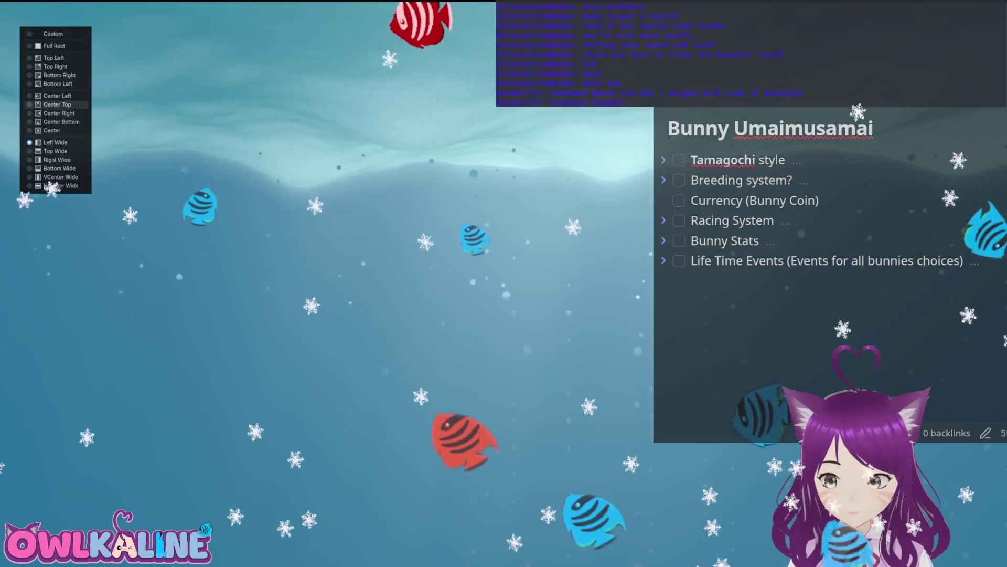
Apply the Top Wide anchor preset to the SubViewportContainer.
click(55, 151)
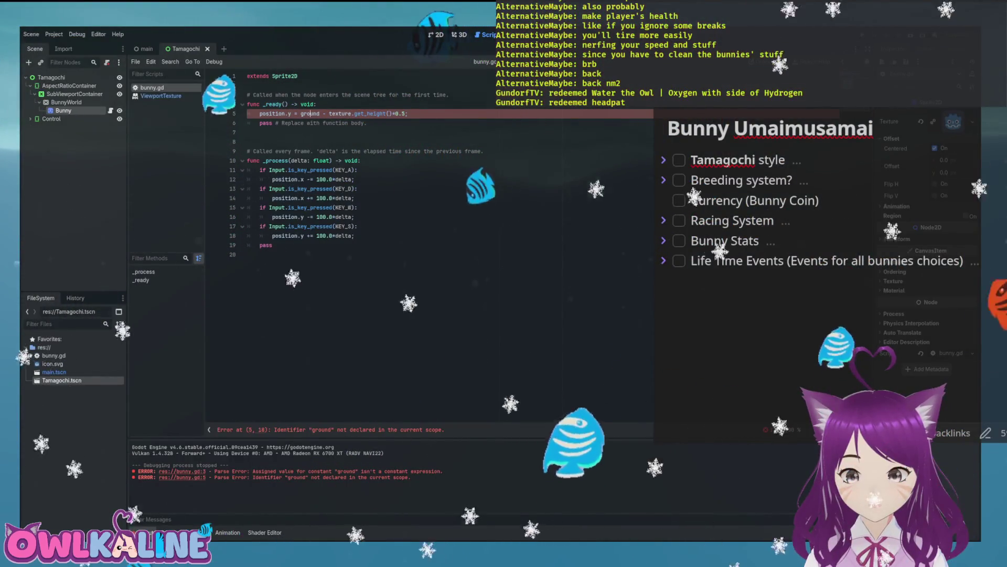
Restore the ground constant, change its value to 512, save, and test-run the game.
key(ctrl+z)
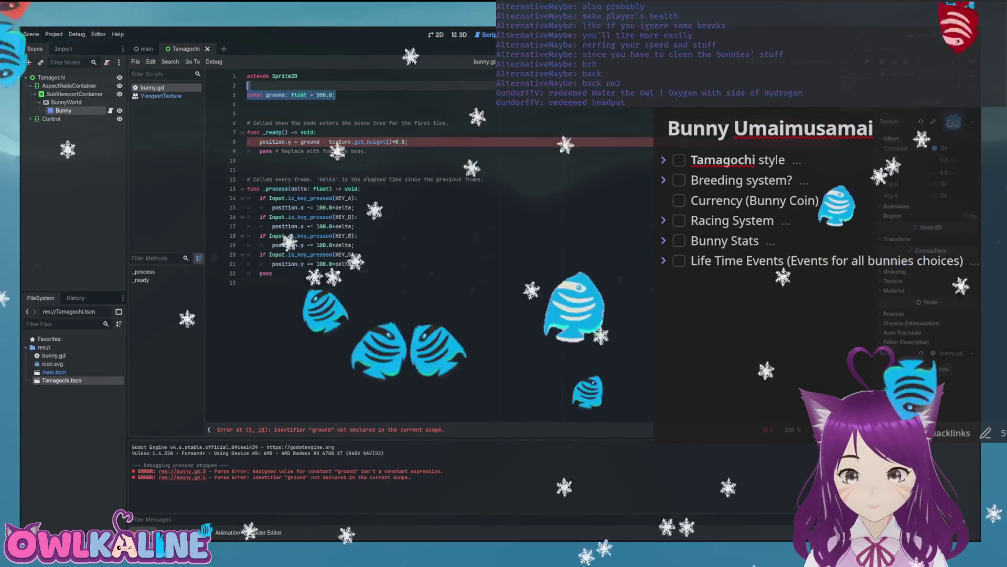
double_click(319, 95)
text(51)
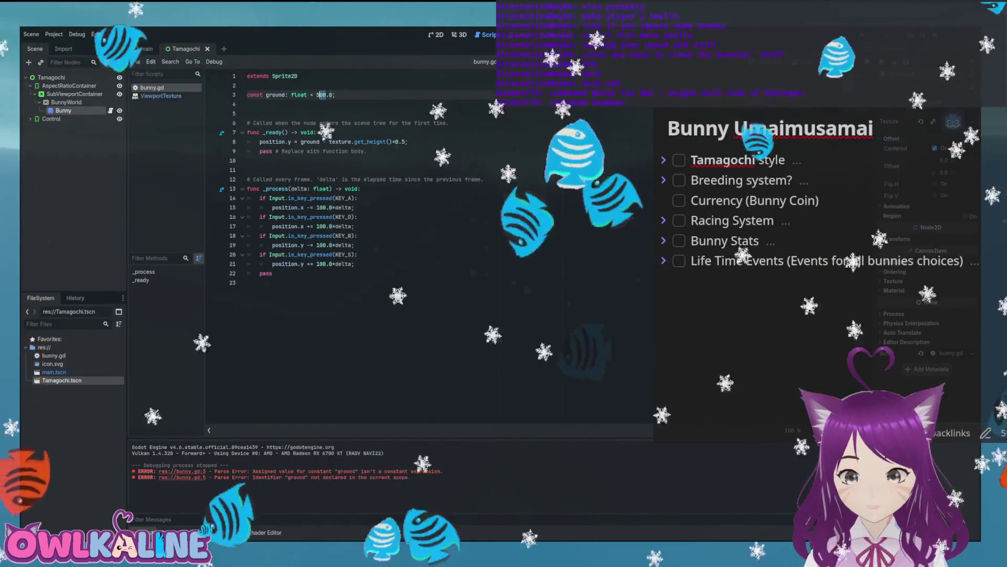
text(2)
key(ctrl+s)
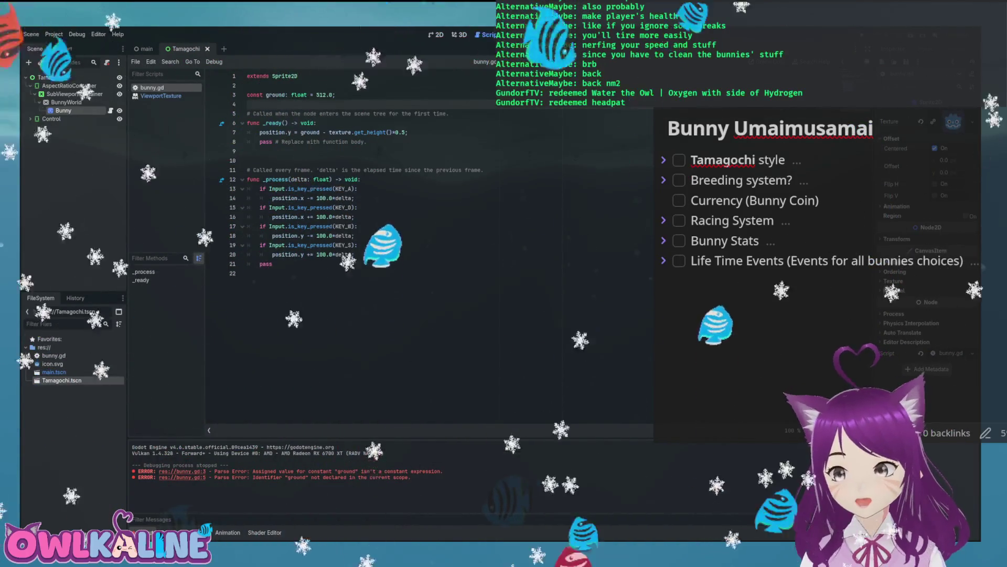
key(F5)
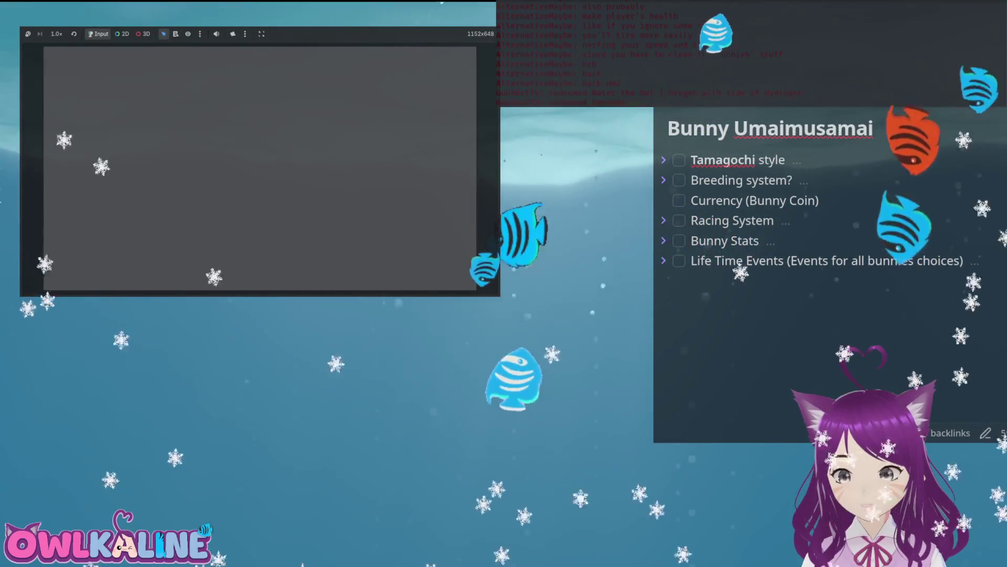
key(F8)
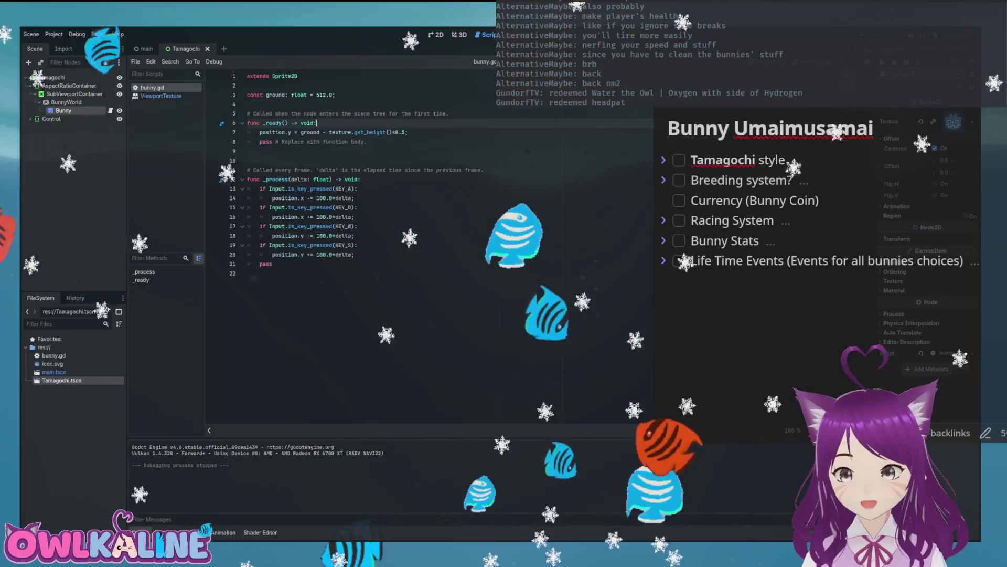
Rename the constant to window_size, centre the Bunny with position.x = window_size*0.5, and run.
key(Return)
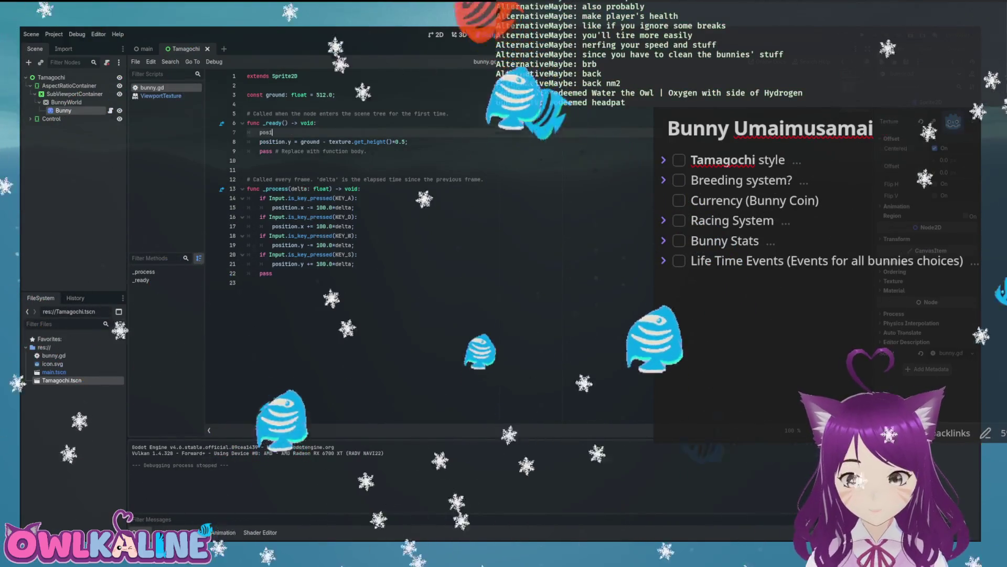
text(.x =)
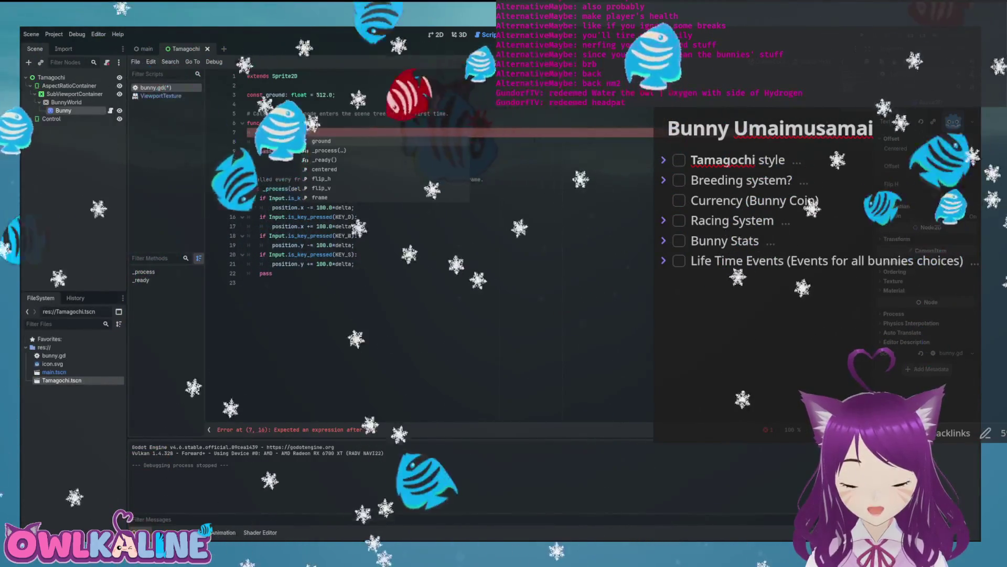
key(Escape)
click(265, 94)
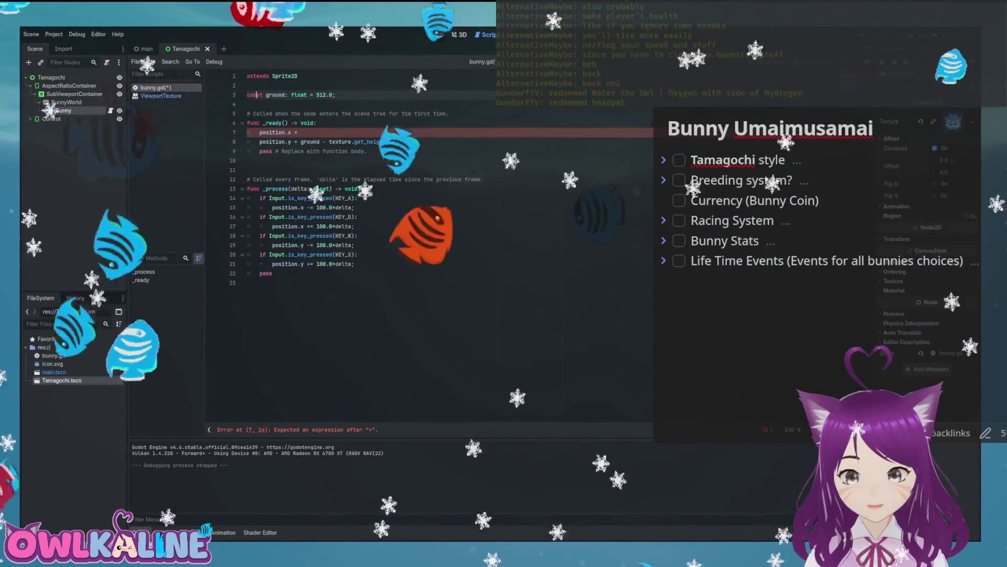
key(Delete)
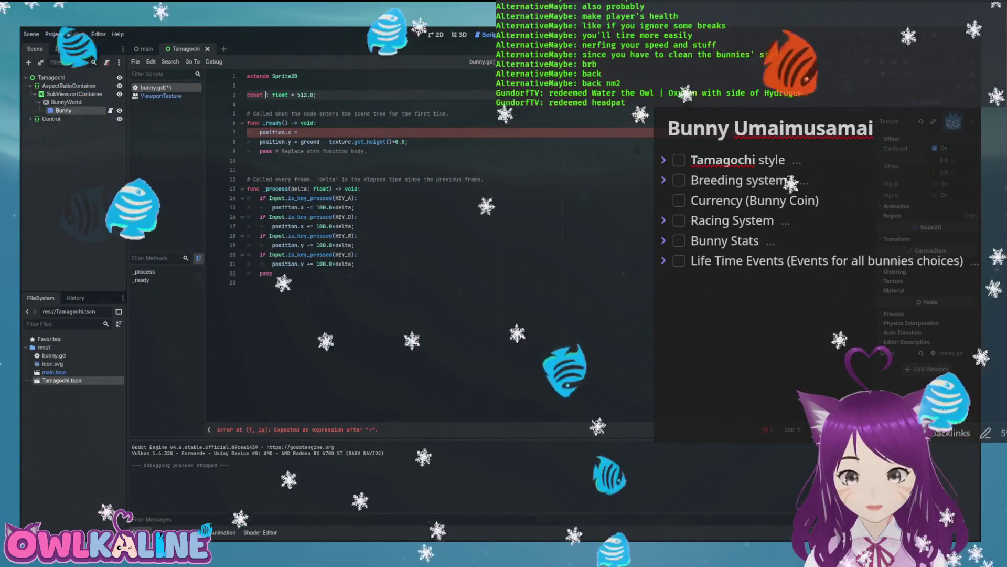
text(ow_size)
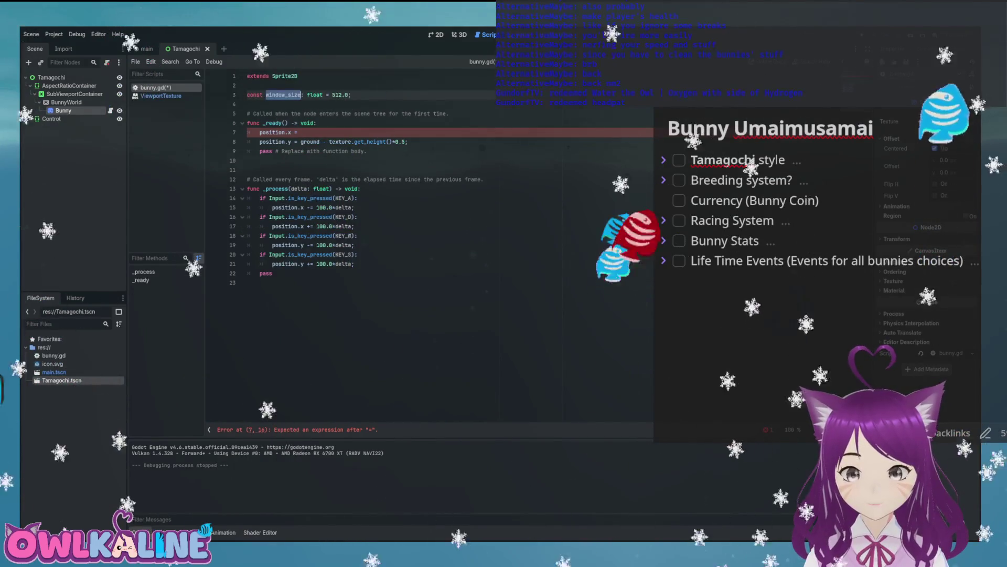
text(window_size*0.)
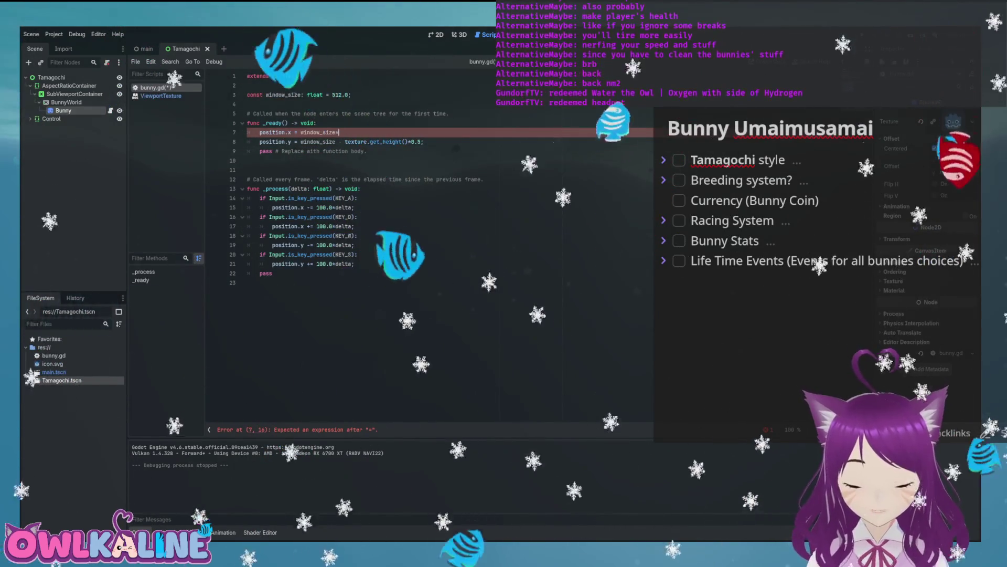
text(5;)
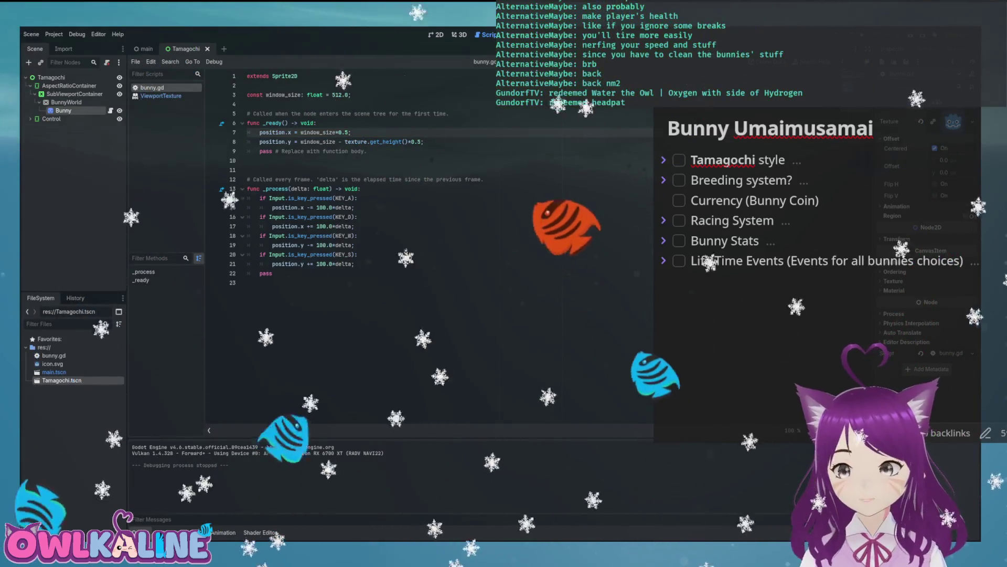
key(F5)
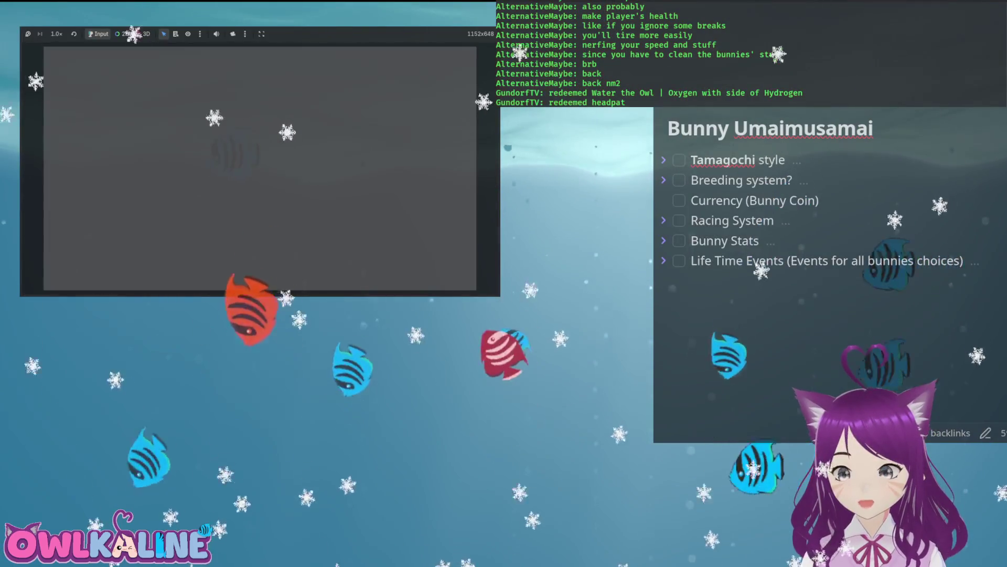
Stop the running game and select the word Umaimusamai in the notes title.
key(F8)
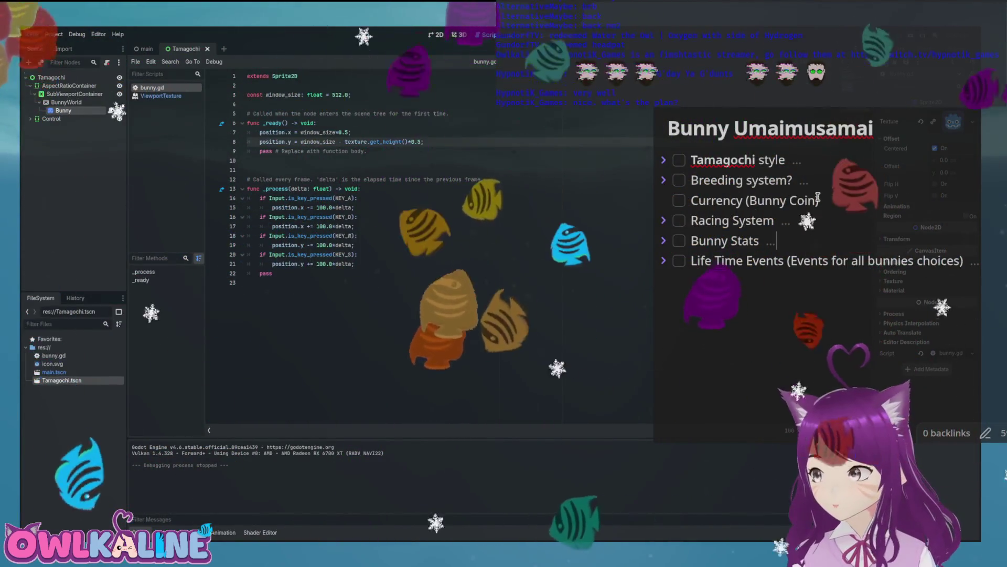
double_click(773, 128)
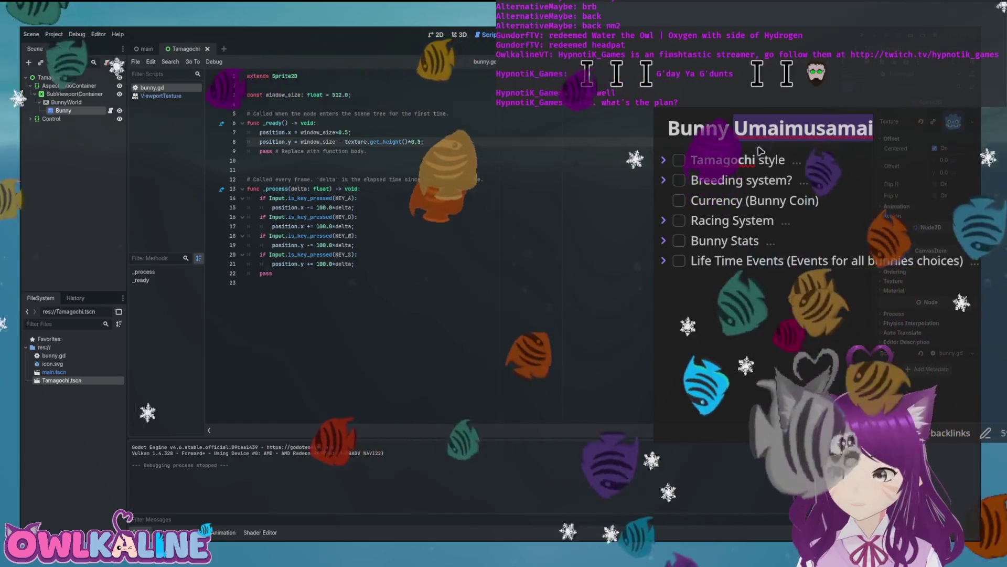
Expand the Tamagochi style item to review its sub-items, then collapse it.
click(774, 160)
key(ctrl+b)
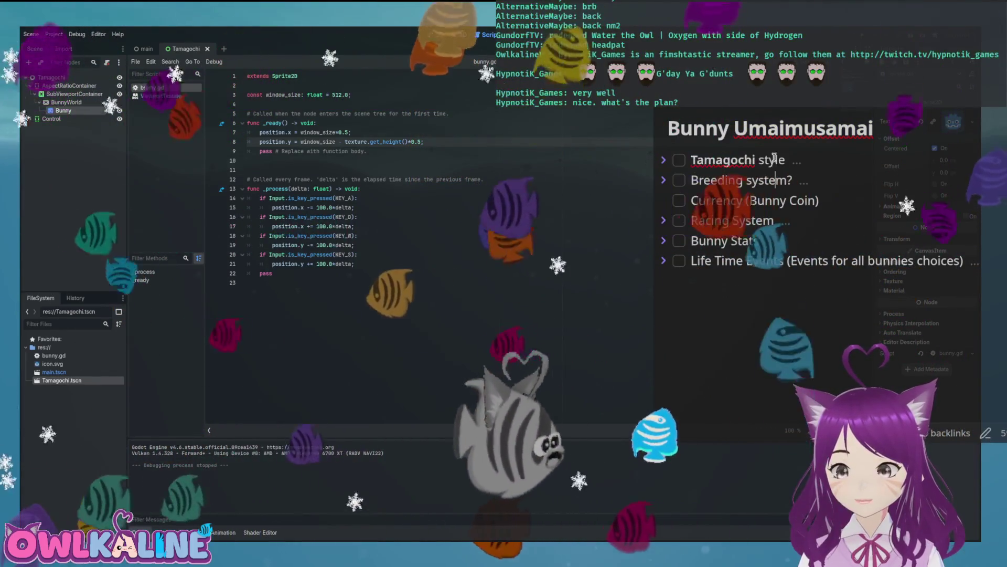
key(ctrl+Down)
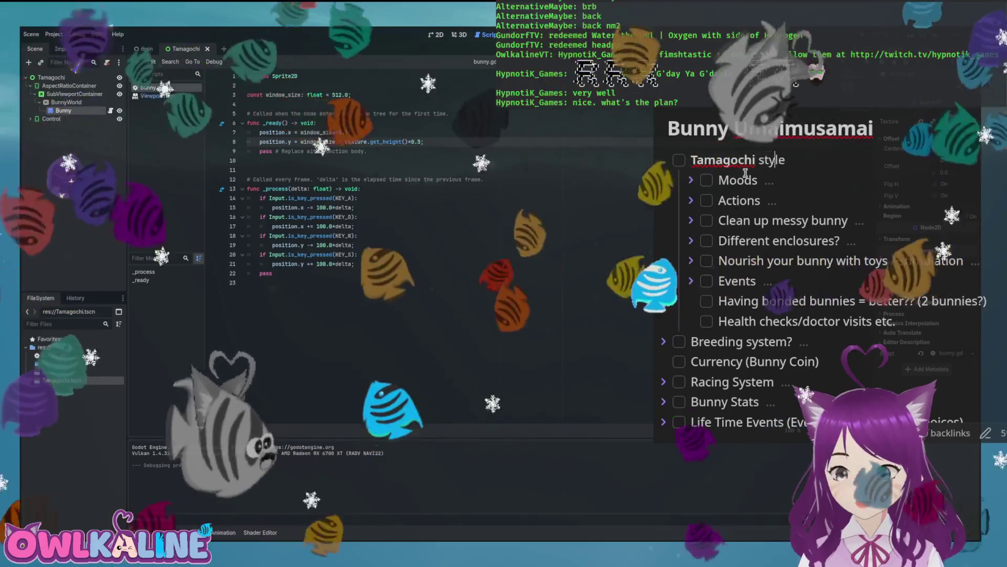
drag(697, 301, 737, 192)
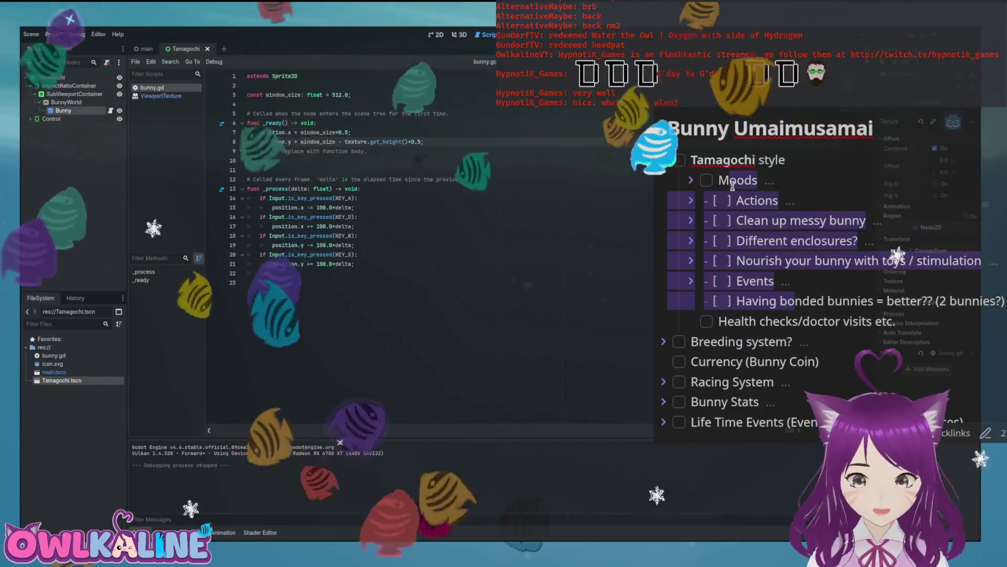
click(723, 180)
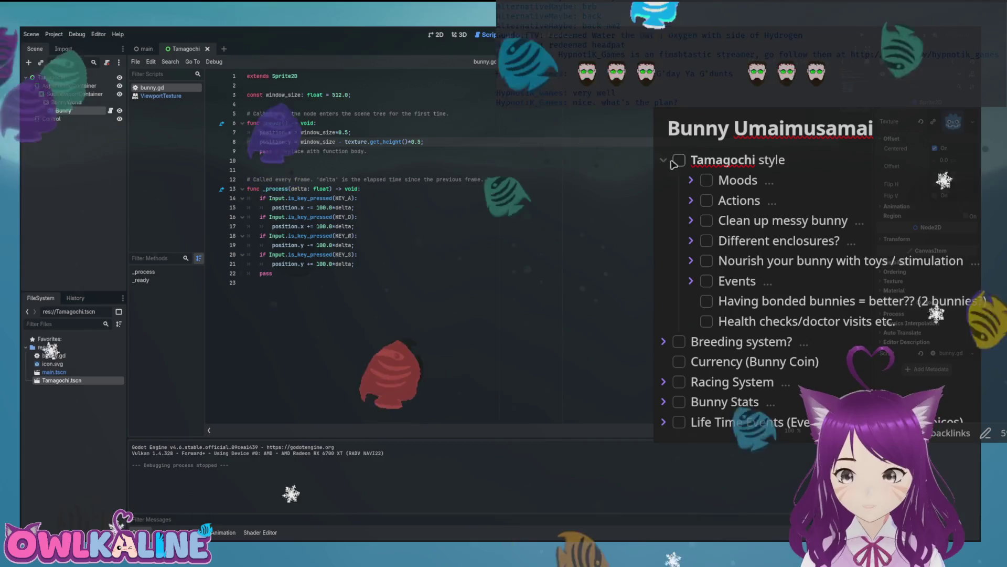
key(ctrl+Up)
Expand the Racing System item, look through its contents, and collapse it again.
scroll(724, 220, down, 1)
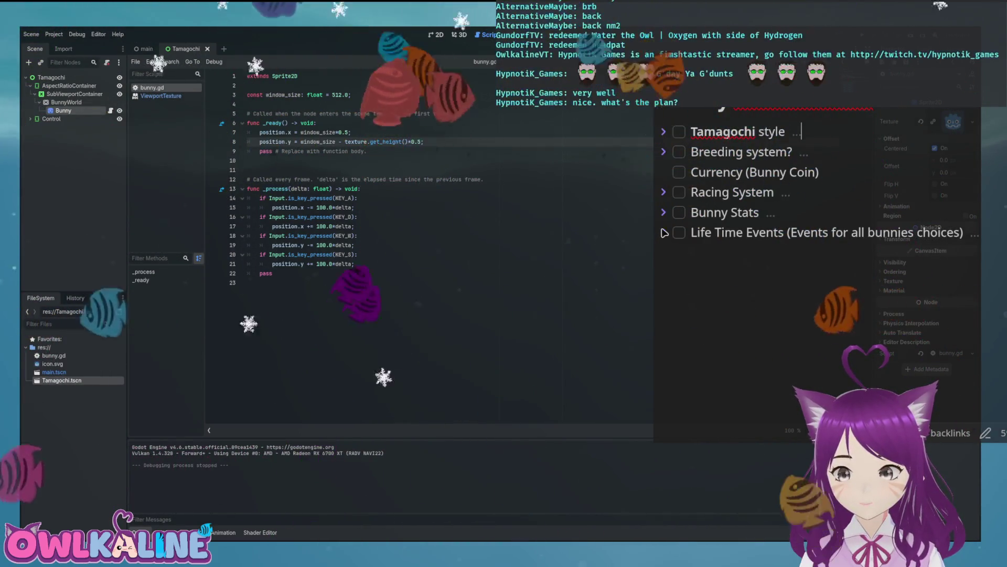
click(663, 193)
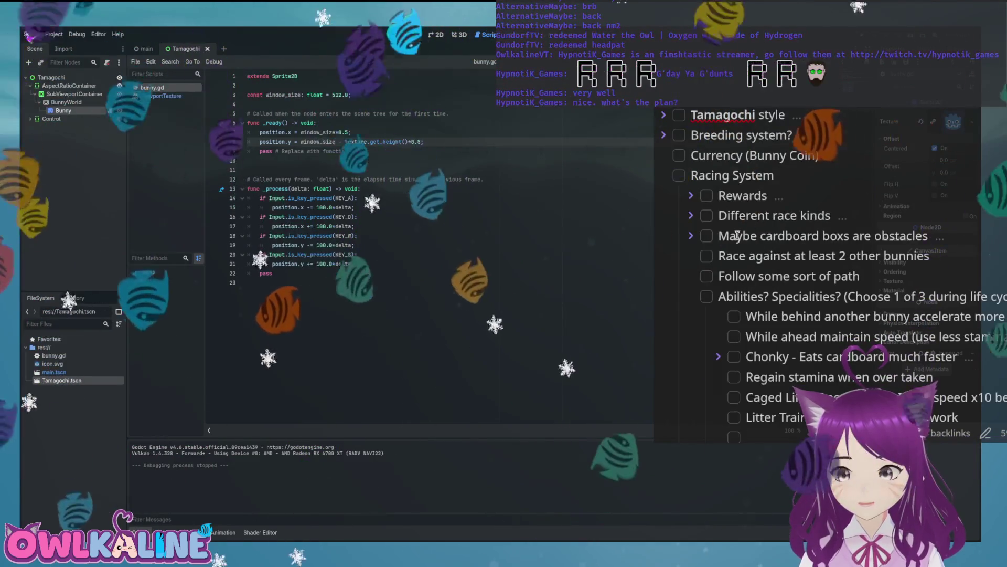
scroll(787, 220, down, 3)
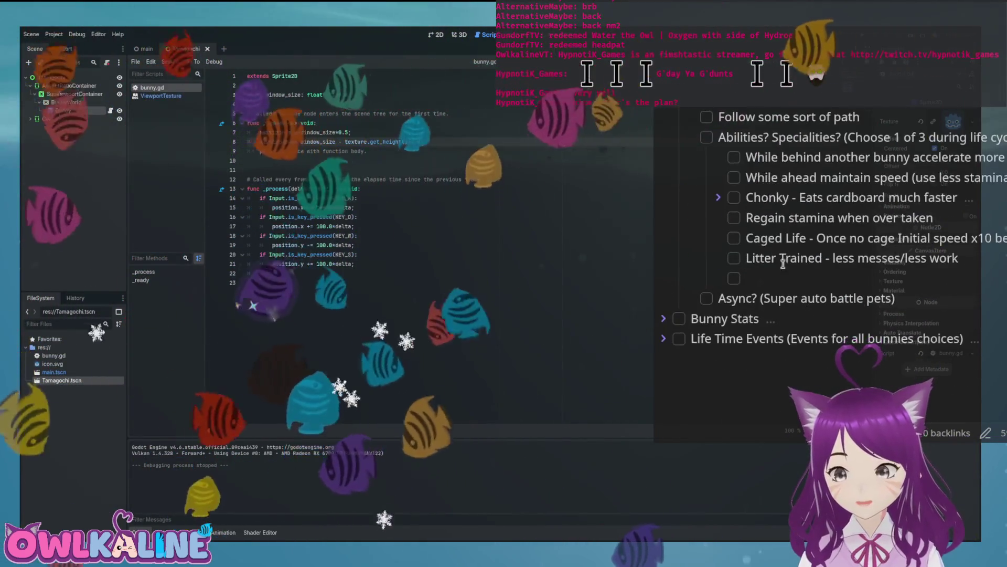
scroll(793, 209, up, 3)
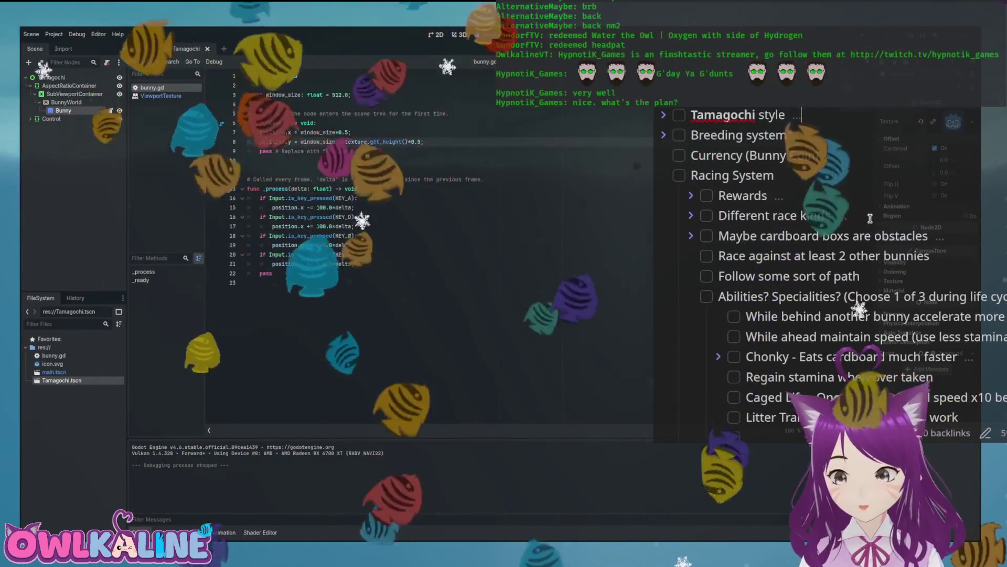
scroll(768, 270, up, 2)
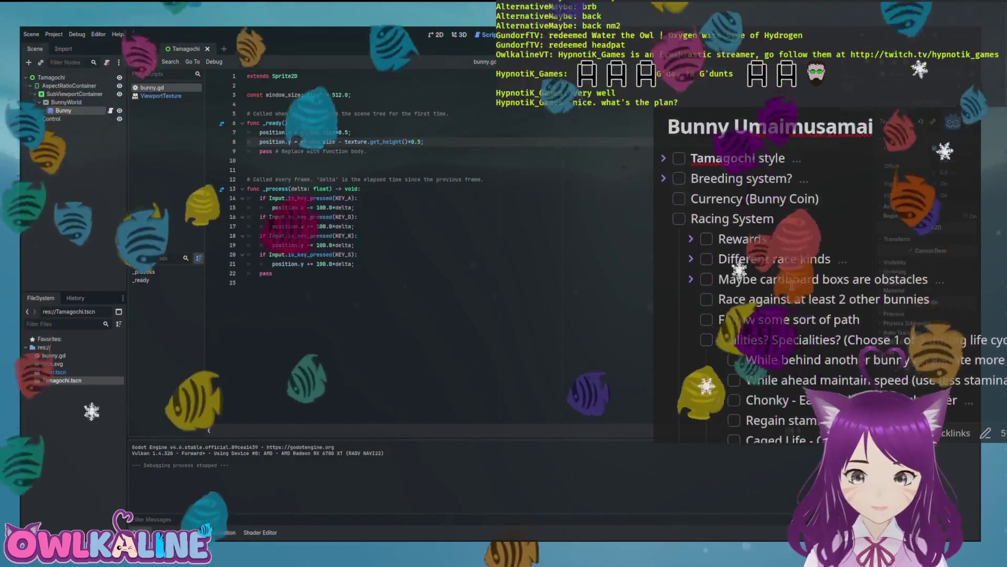
scroll(768, 270, up, 1)
scroll(771, 294, down, 2)
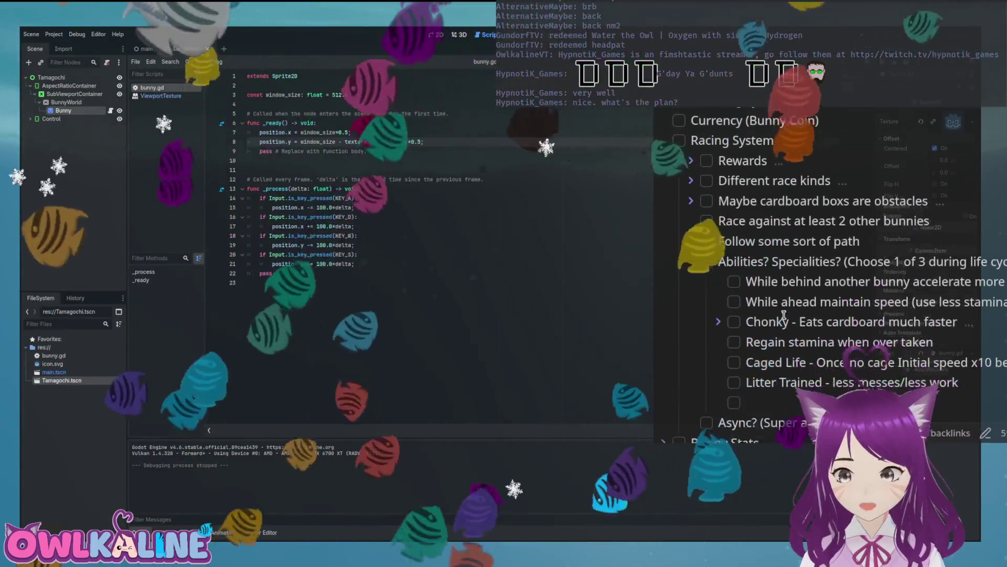
scroll(772, 307, up, 2)
click(664, 221)
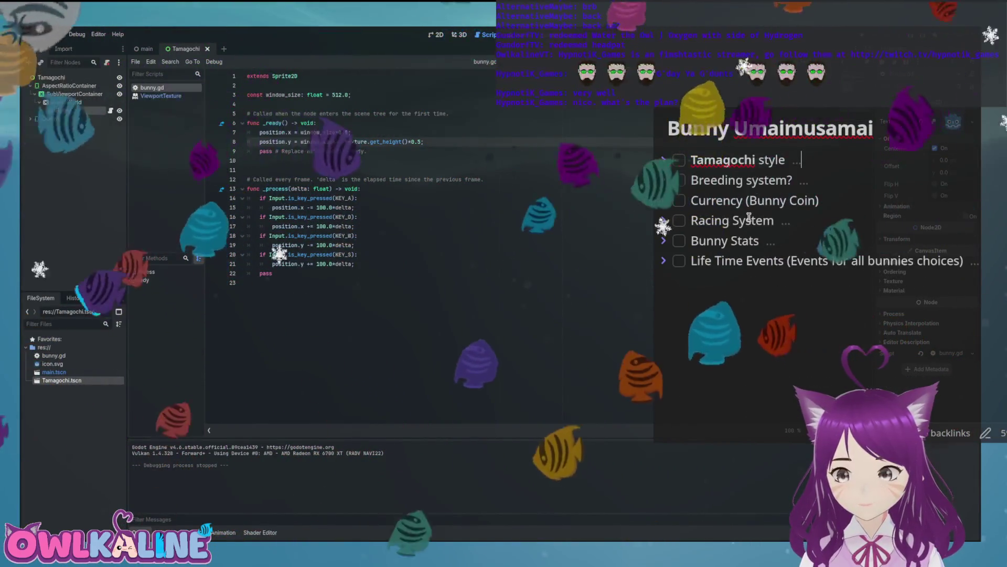
Expand the Breeding system? item, review the colour breeding line, and collapse it.
click(664, 180)
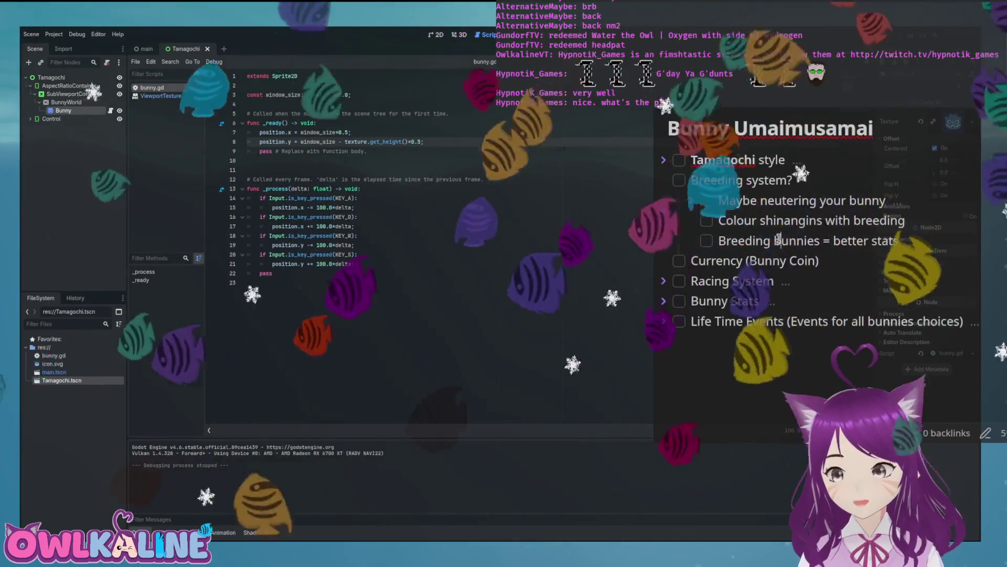
drag(752, 220, 863, 220)
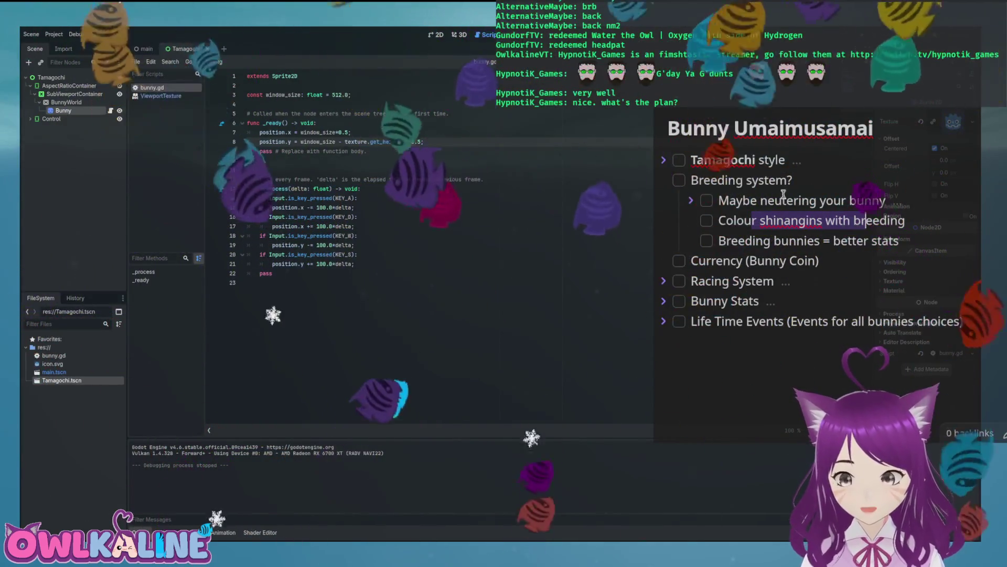
click(821, 220)
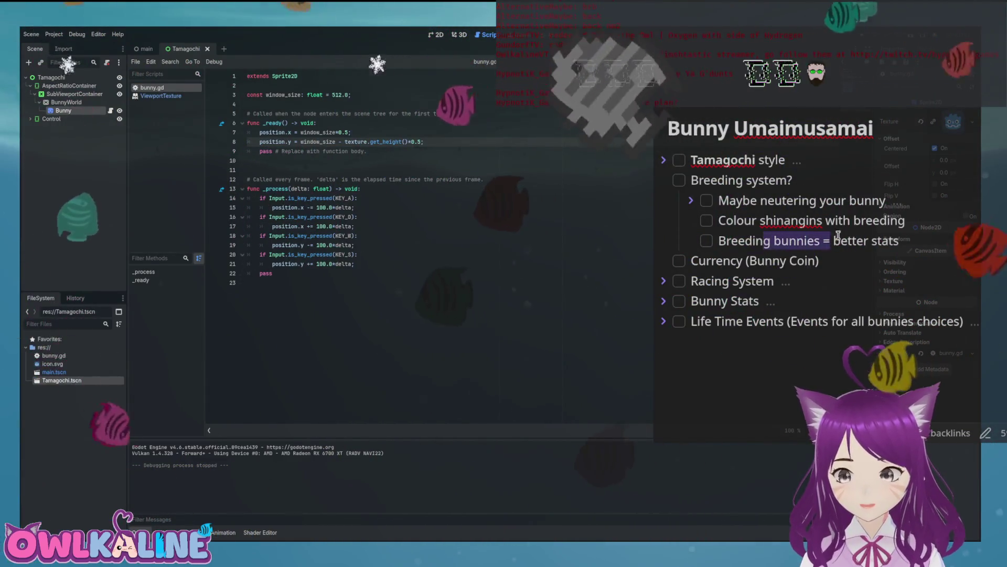
click(664, 180)
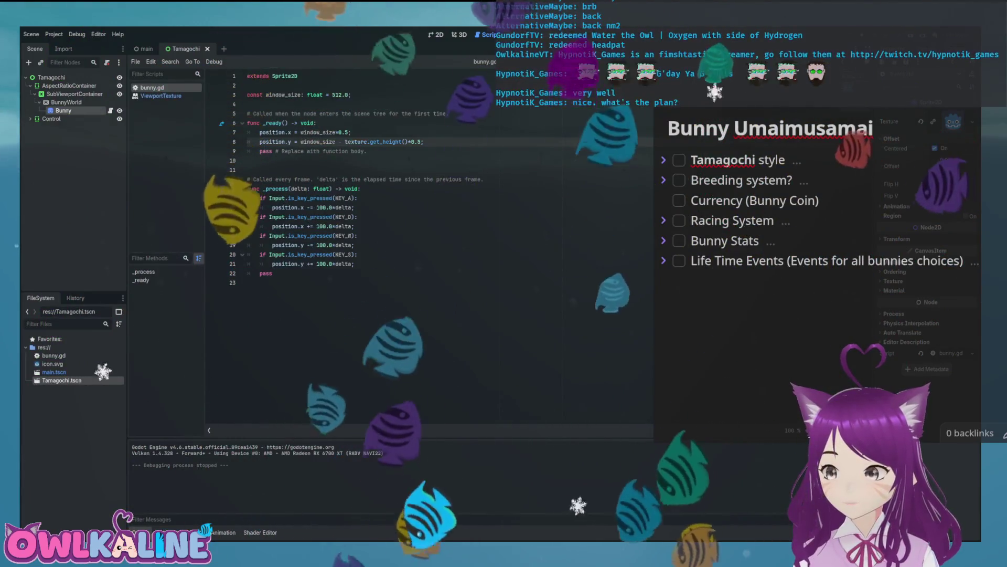
key(ctrl+F1)
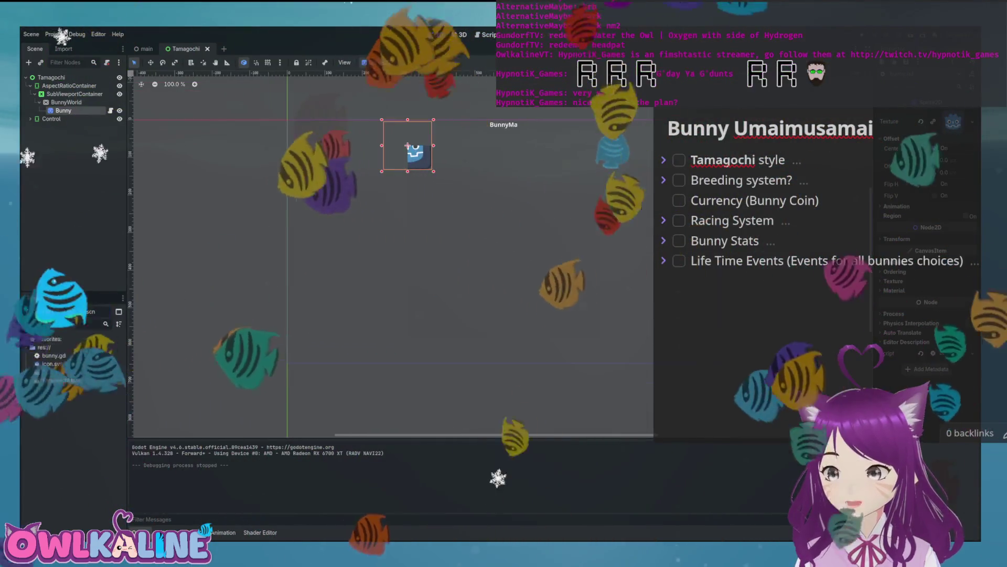
scroll(486, 173, up, 1)
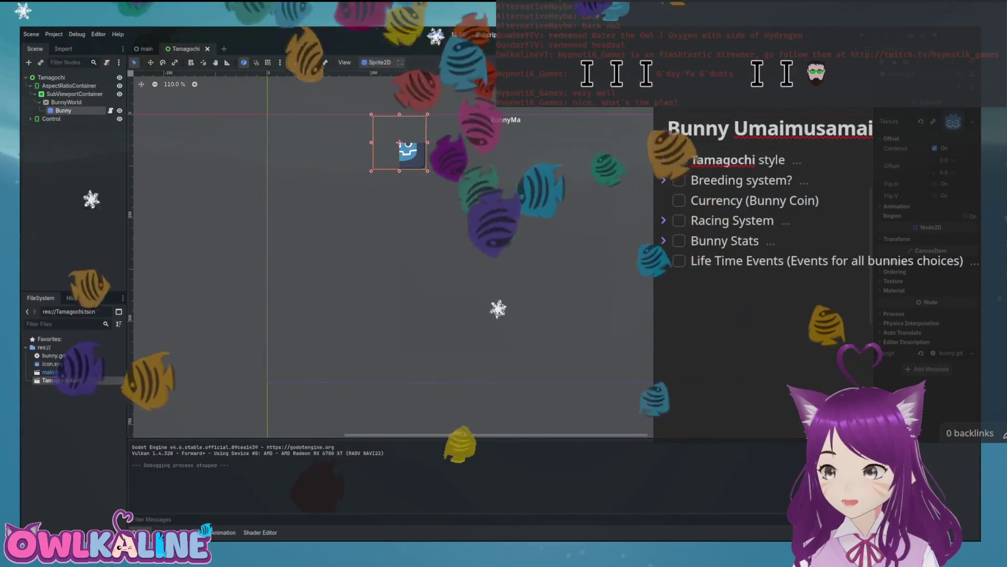
scroll(475, 170, up, 1)
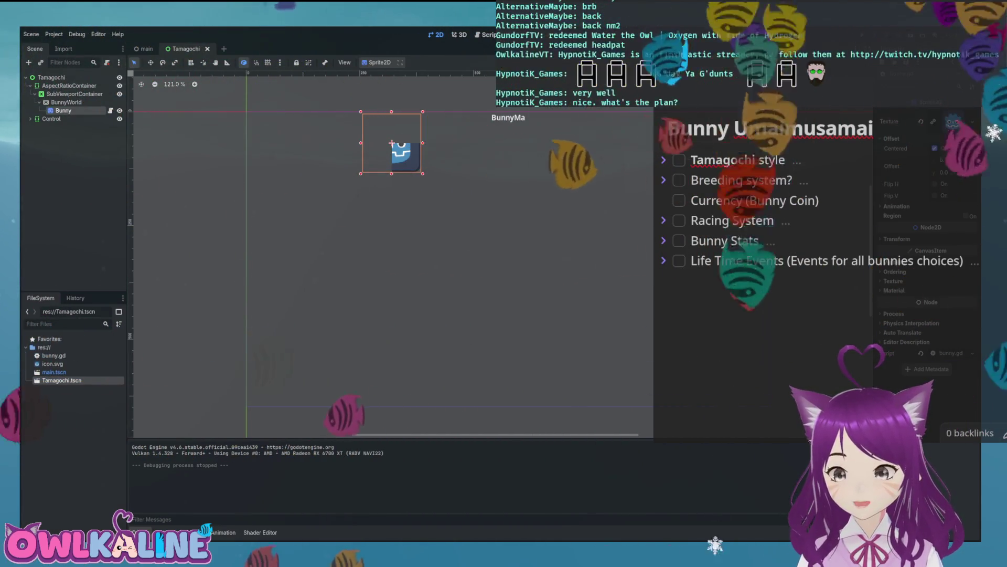
scroll(455, 199, up, 4)
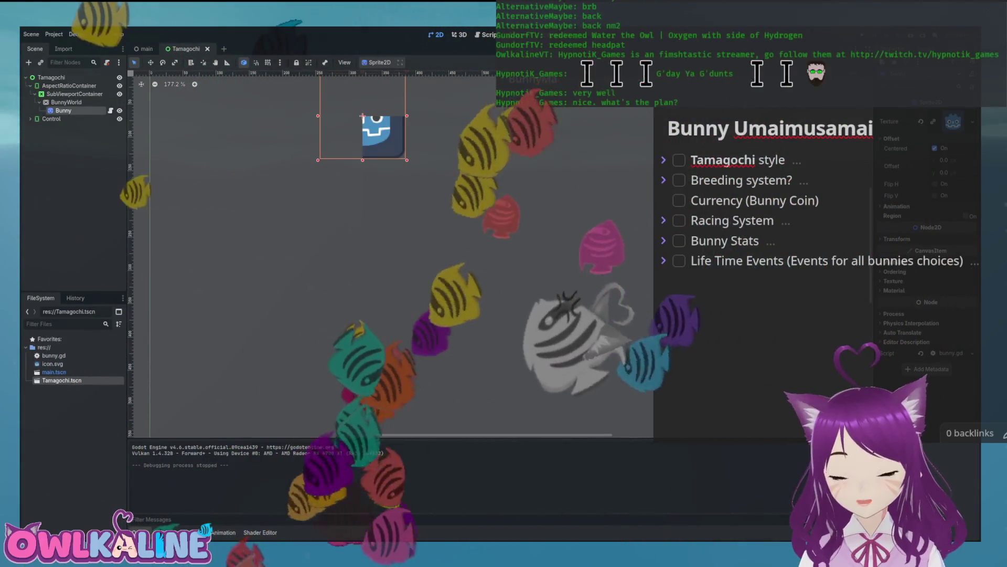
scroll(508, 248, down, 9)
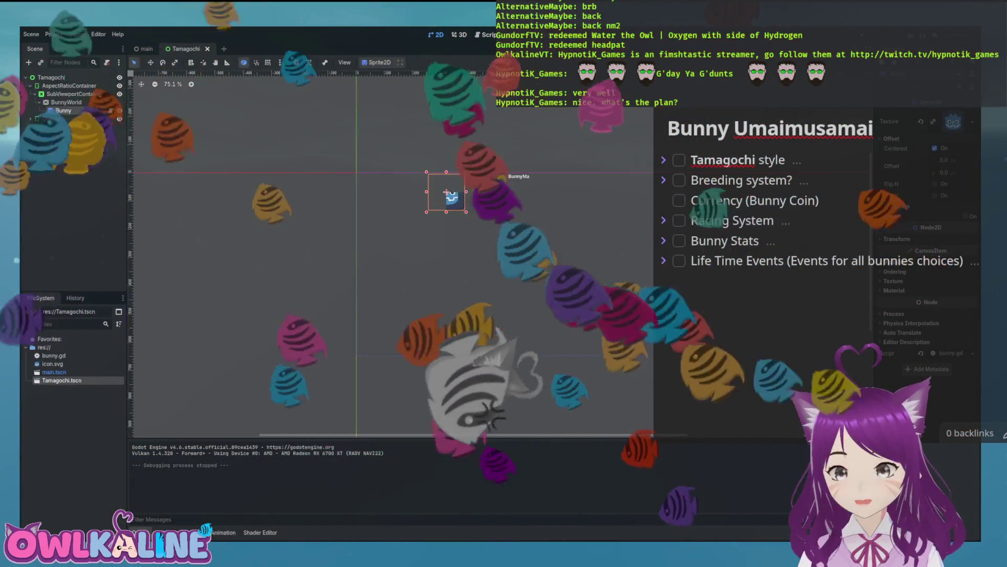
scroll(446, 193, up, 2)
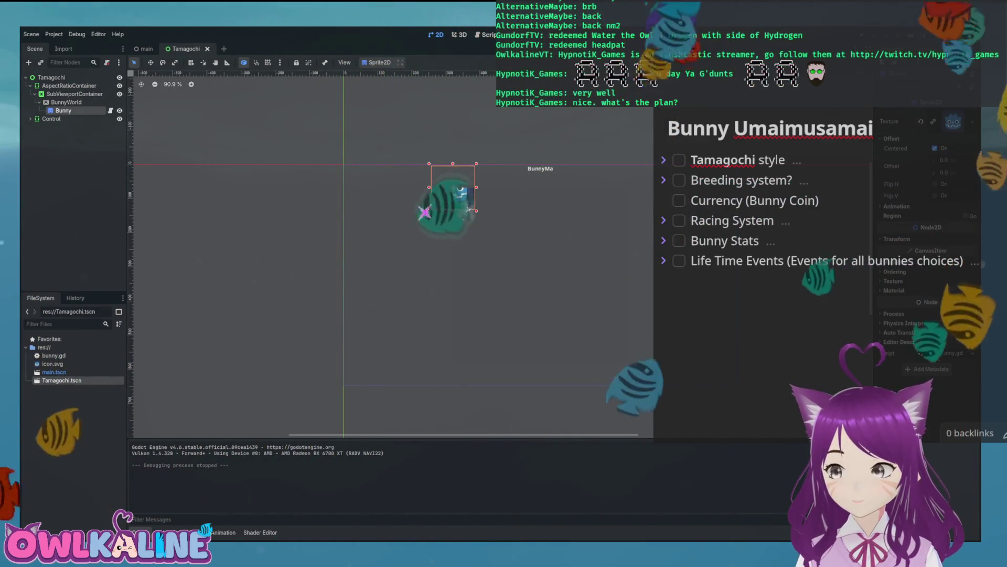
click(73, 94)
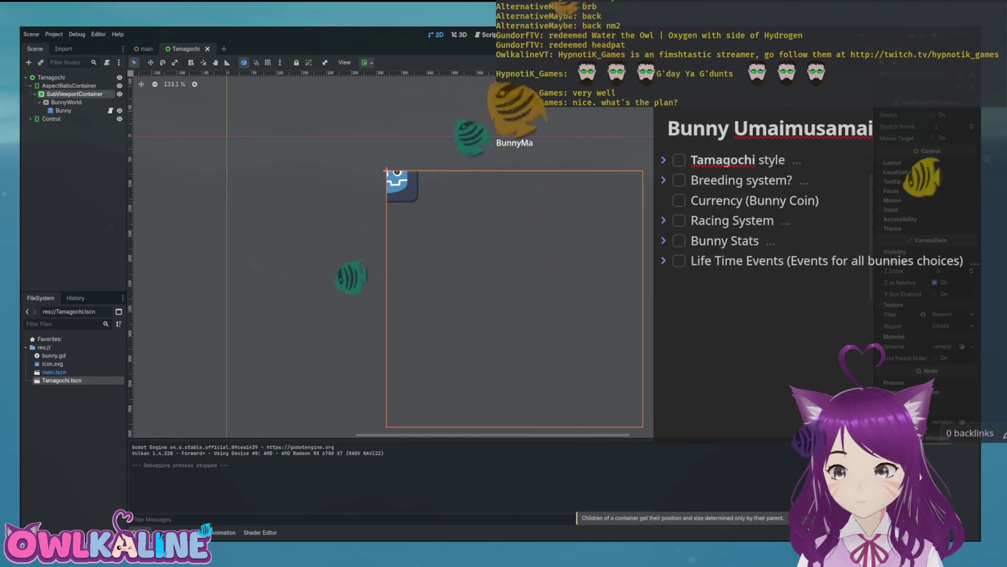
scroll(398, 236, up, 1)
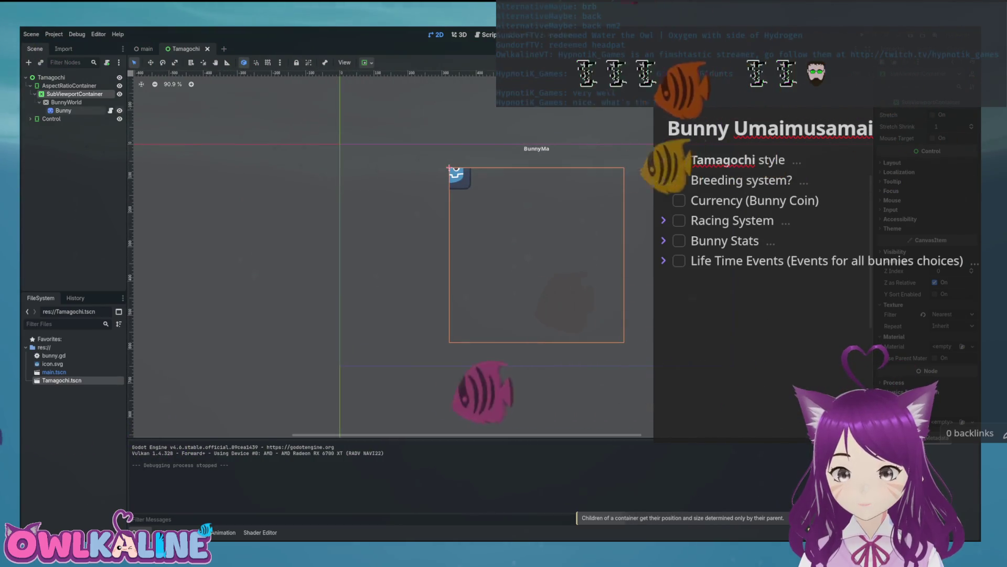
key(ctrl+F3)
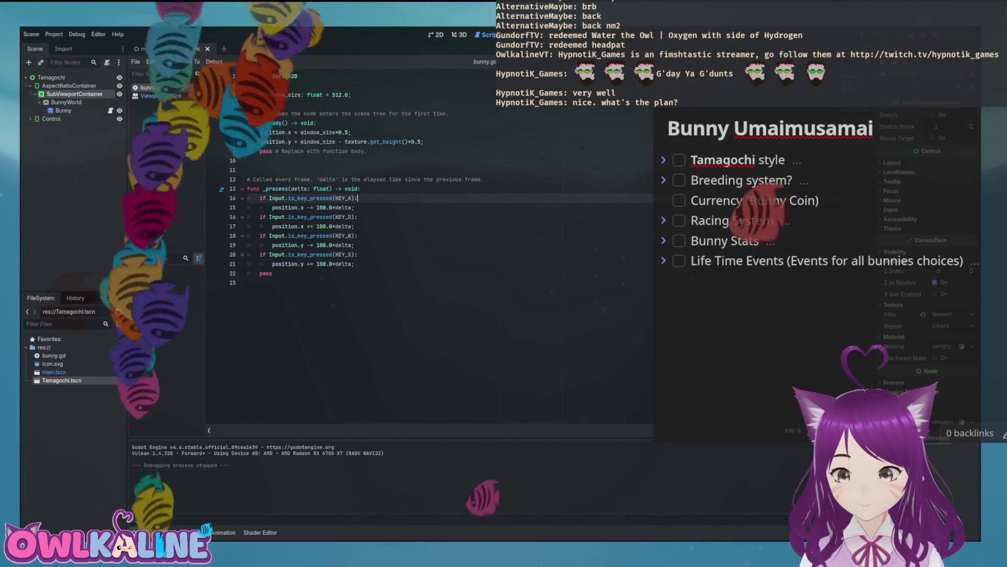
Delete the 'pass # Replace with function body.' line from _ready, then show the 2D view.
click(423, 142)
key(Down)
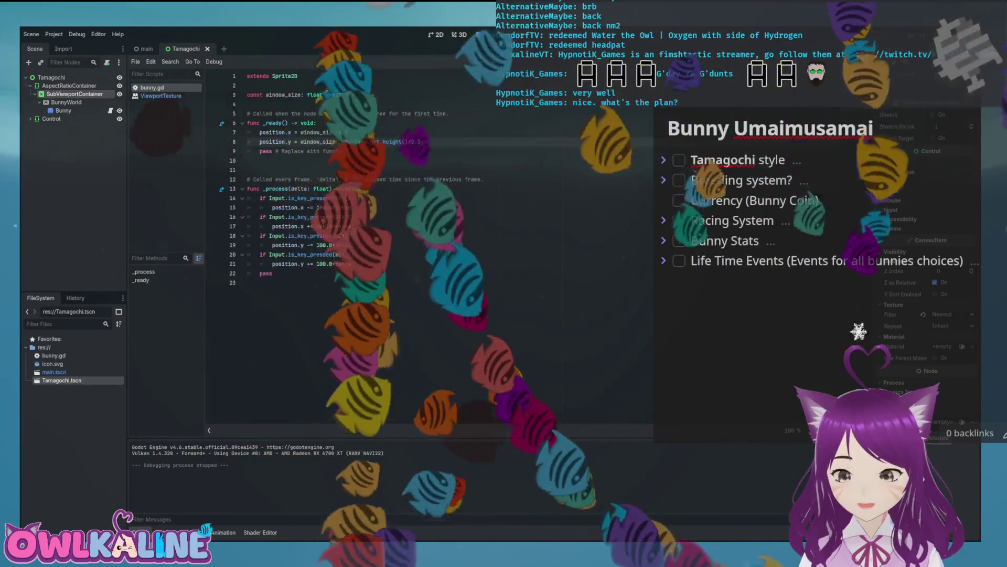
key(shift+Home)
key(shift+Home)
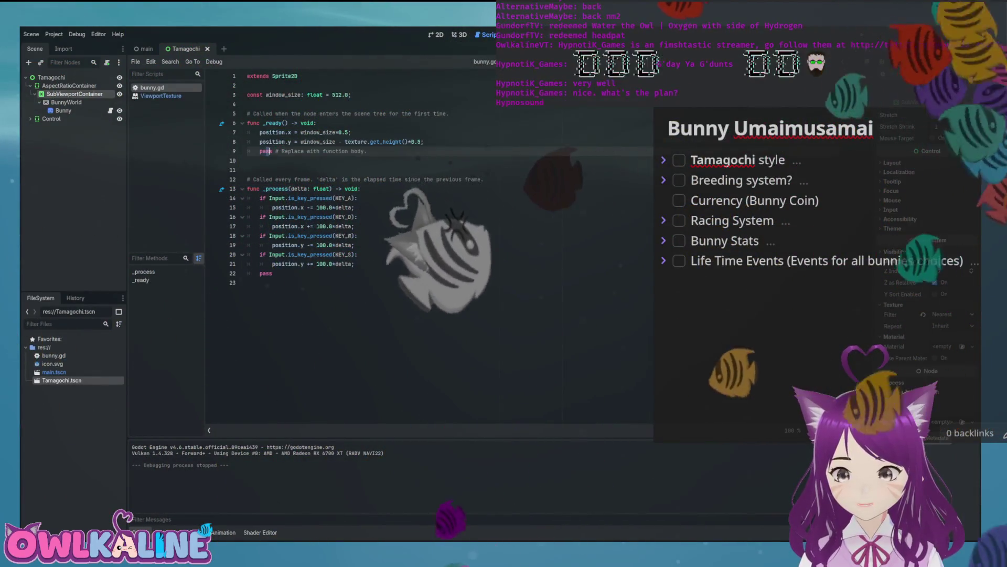
key(BackSpace)
key(BackSpace)
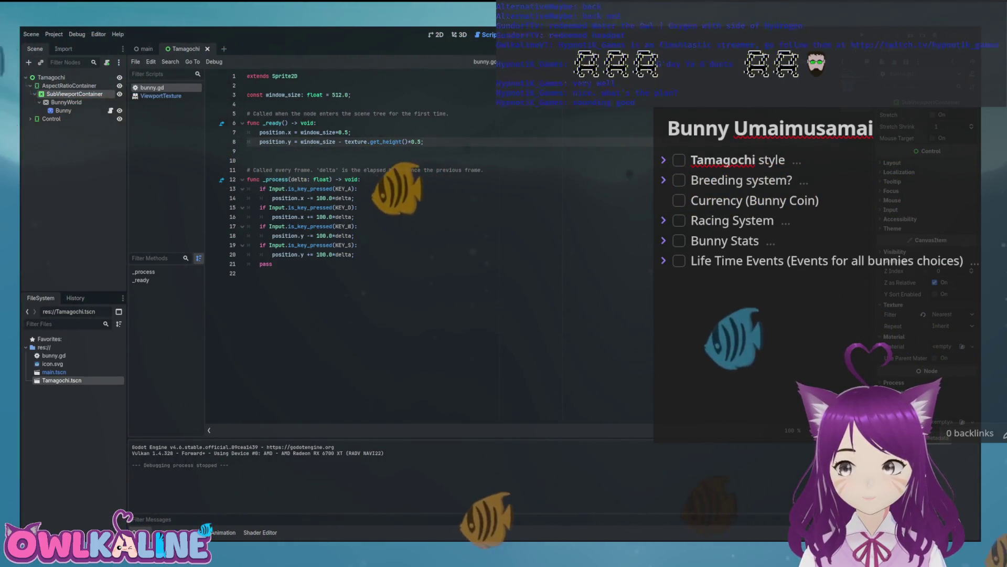
key(ctrl+F1)
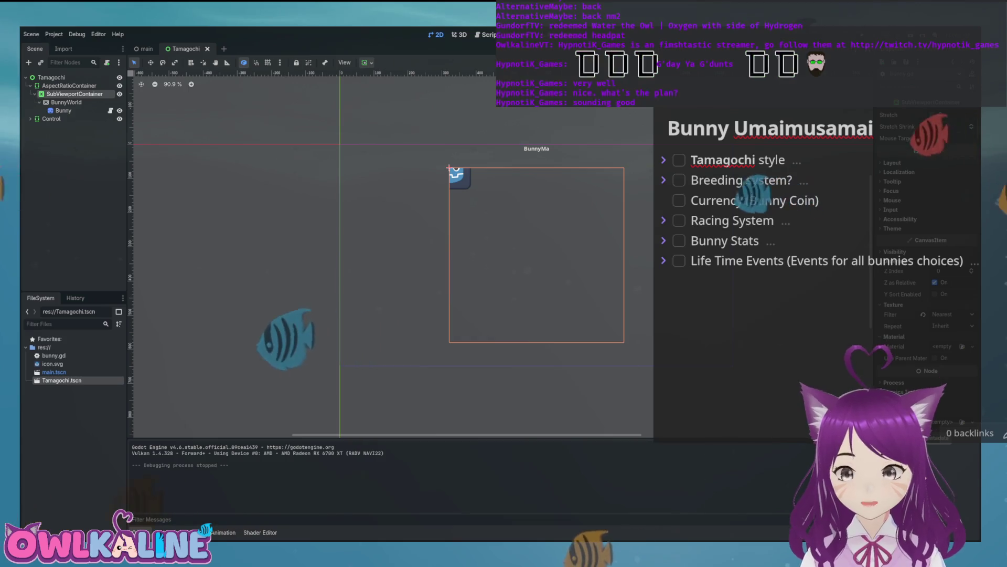
click(664, 221)
scroll(757, 233, down, 4)
scroll(757, 233, up, 3)
scroll(734, 262, down, 2)
click(664, 311)
scroll(689, 306, down, 3)
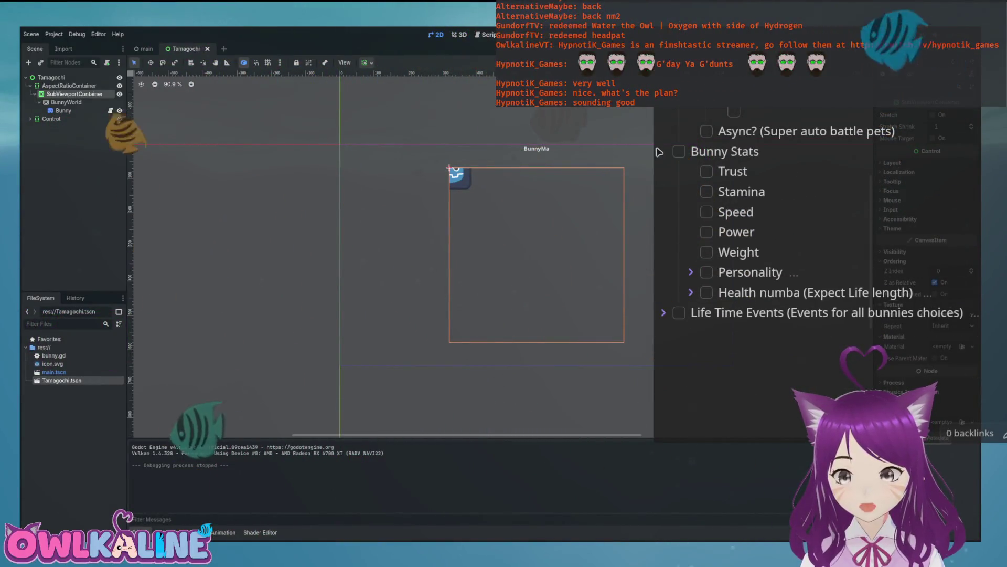
scroll(673, 169, up, 5)
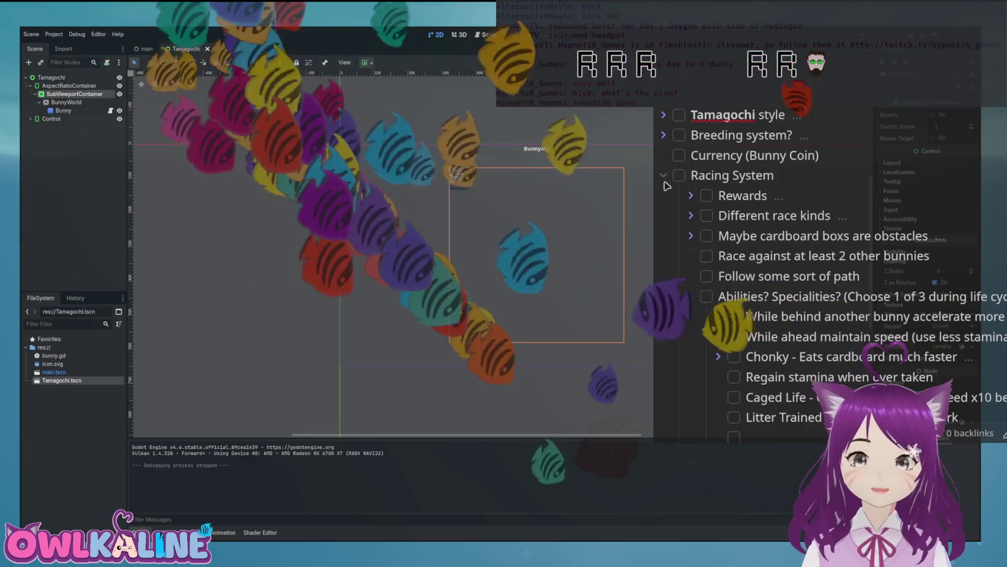
click(663, 193)
scroll(752, 229, up, 1)
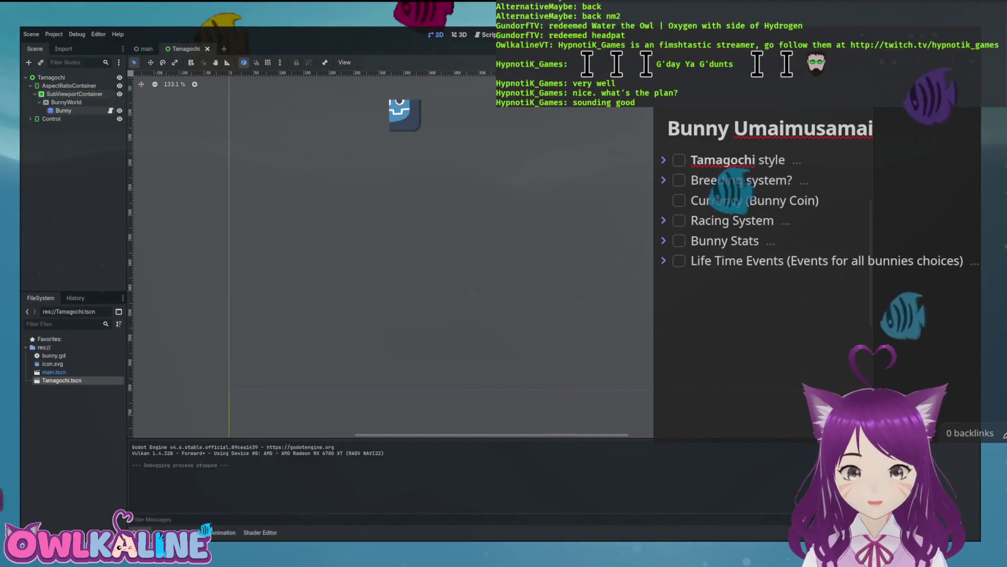
key(ctrl+F3)
click(323, 216)
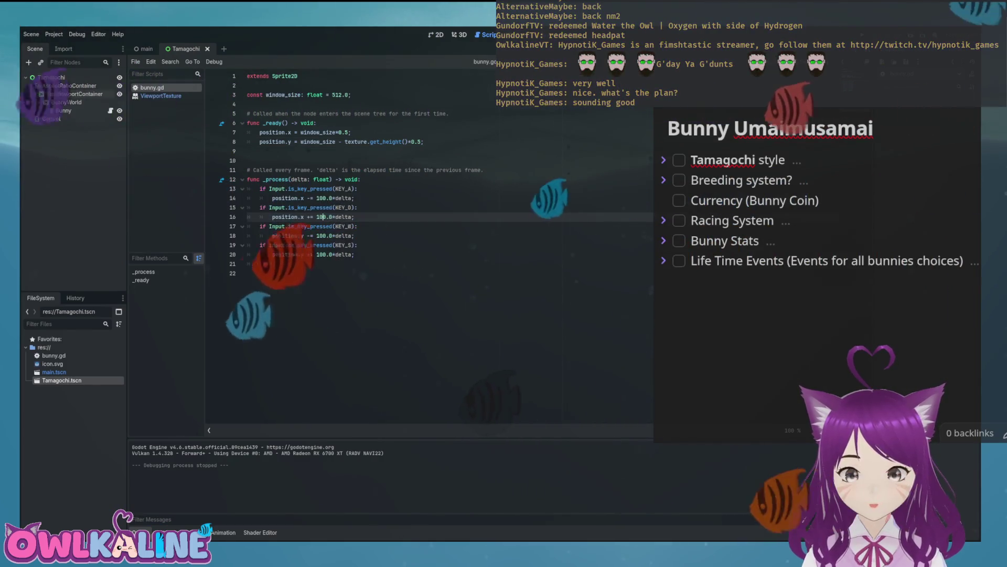
click(247, 104)
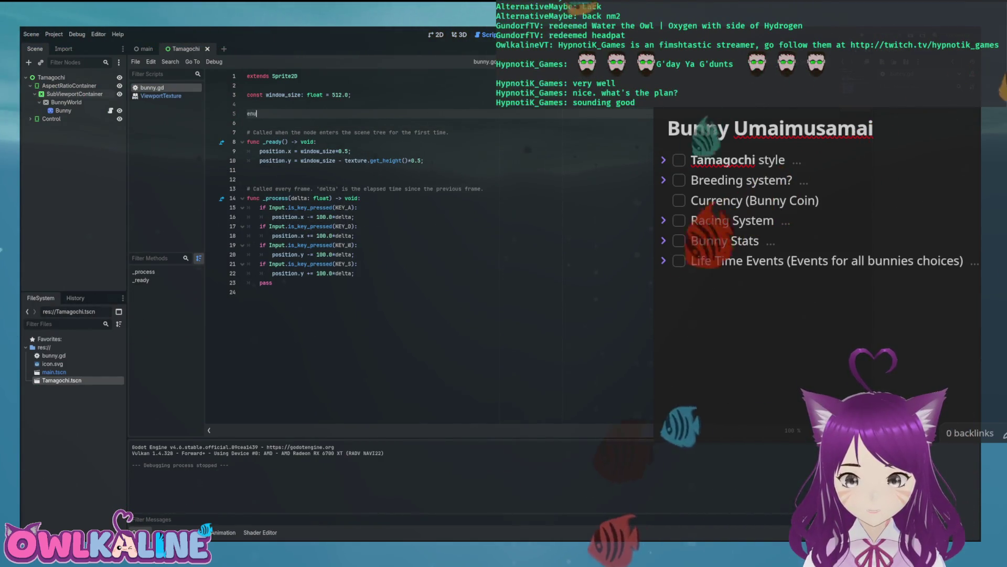
text(m)
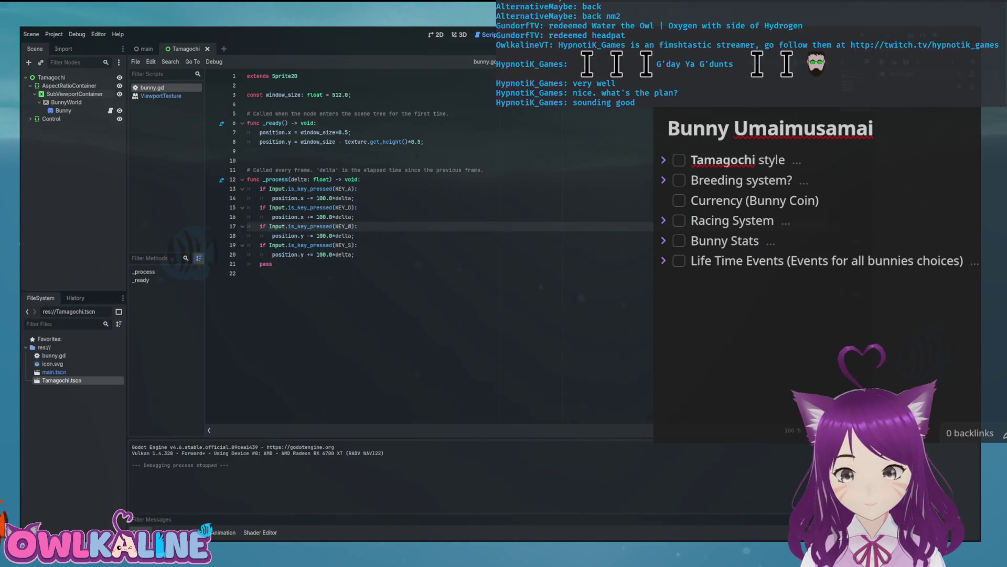
Create a new script named stats.gd in the res:// folder.
click(351, 95)
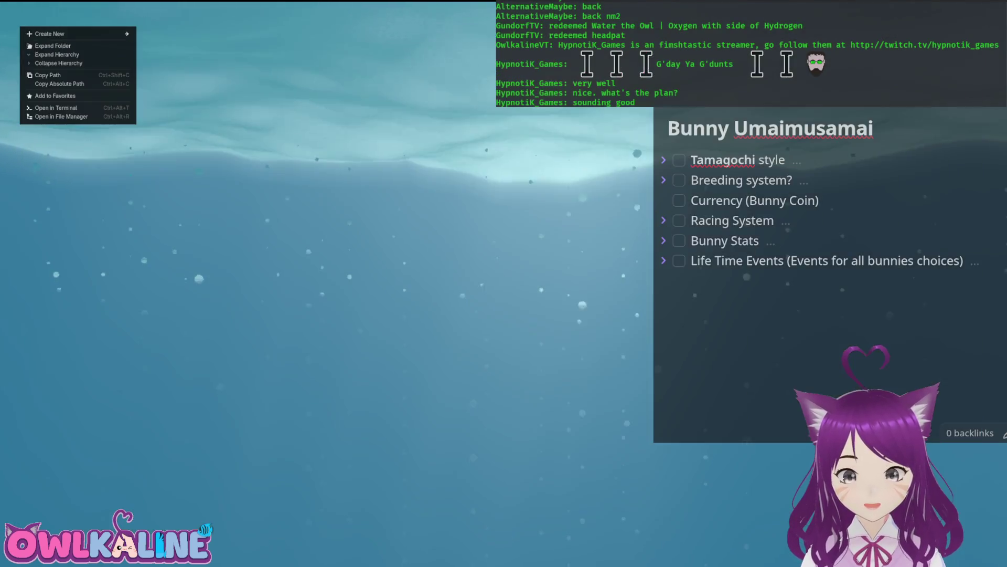
right_click(44, 347)
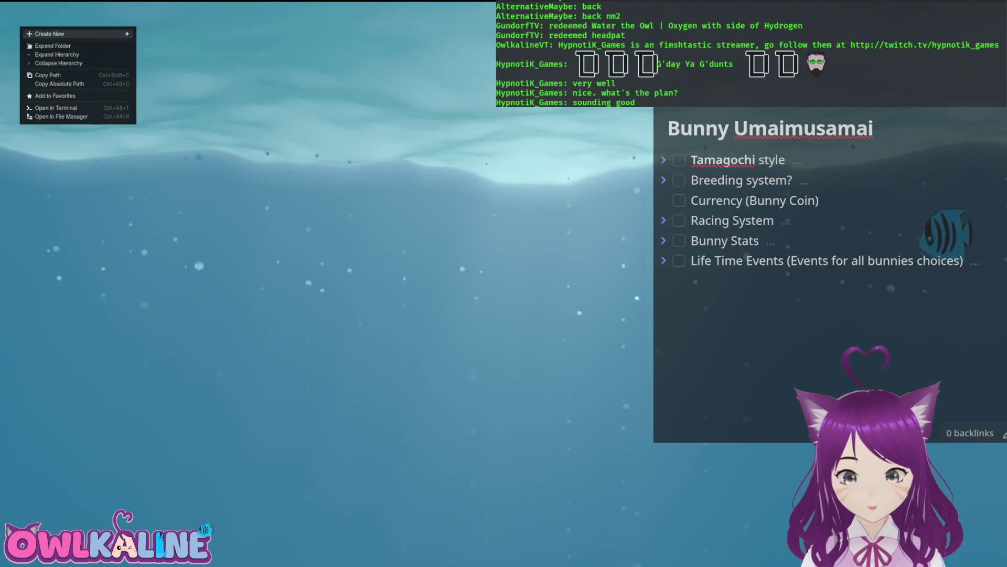
click(52, 46)
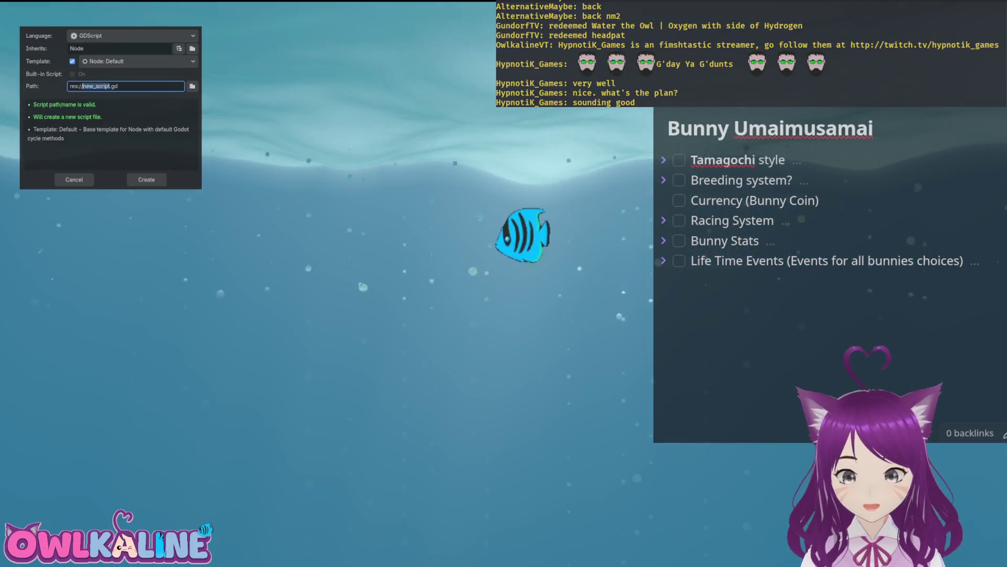
text(stats)
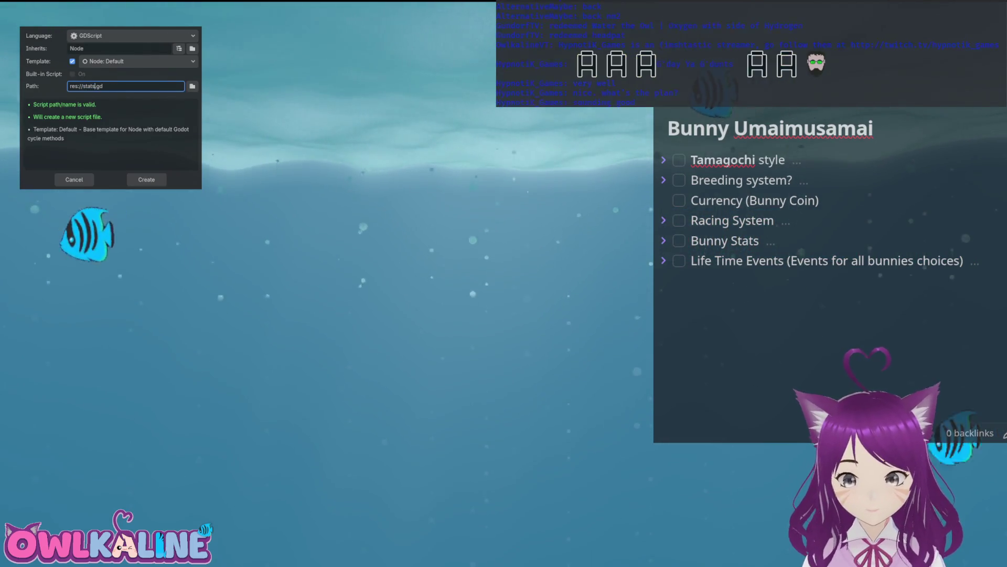
key(Return)
Replace the template code with a Stats class header and a float line, and save.
key(shift+Down)
key(shift+Down)
key(shift+Down)
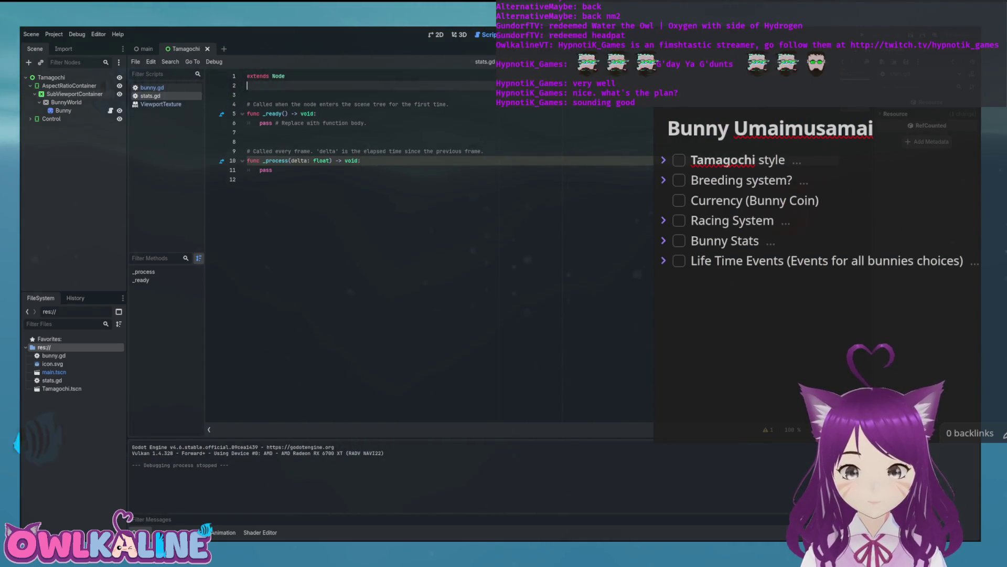
key(shift+Down)
key(shift+Down)
key(shift+Down)
key(BackSpace)
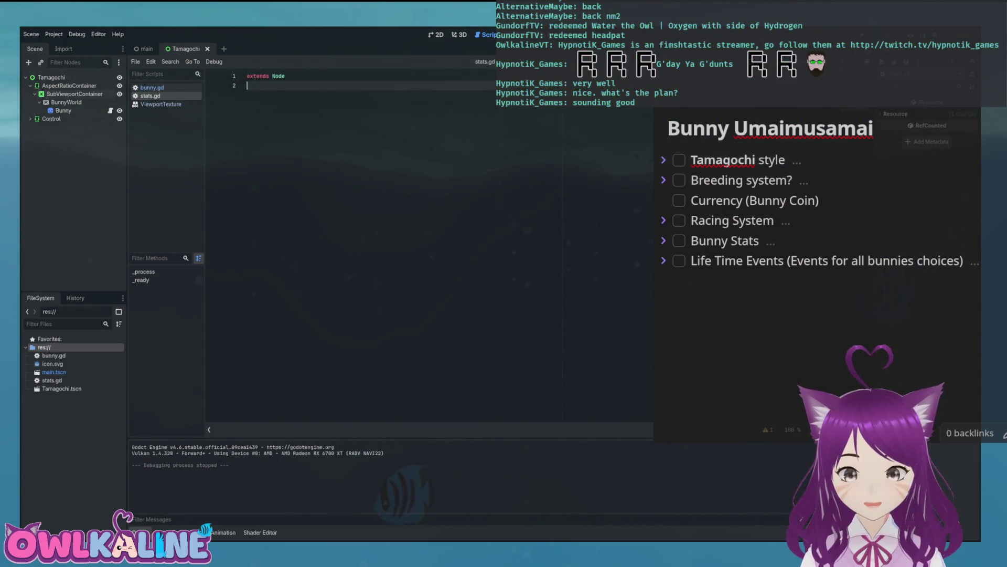
text(ame Stats)
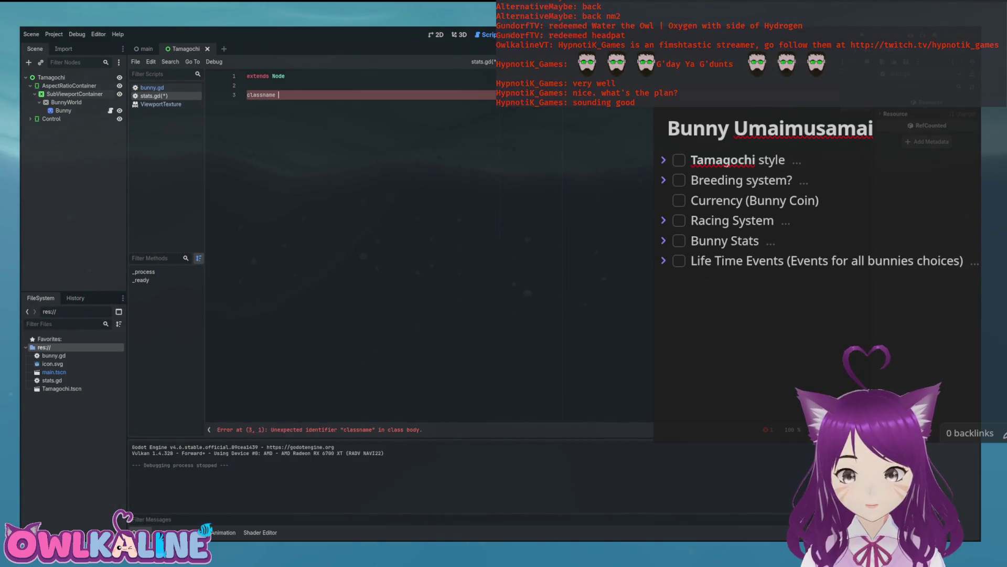
text(:)
key(Return)
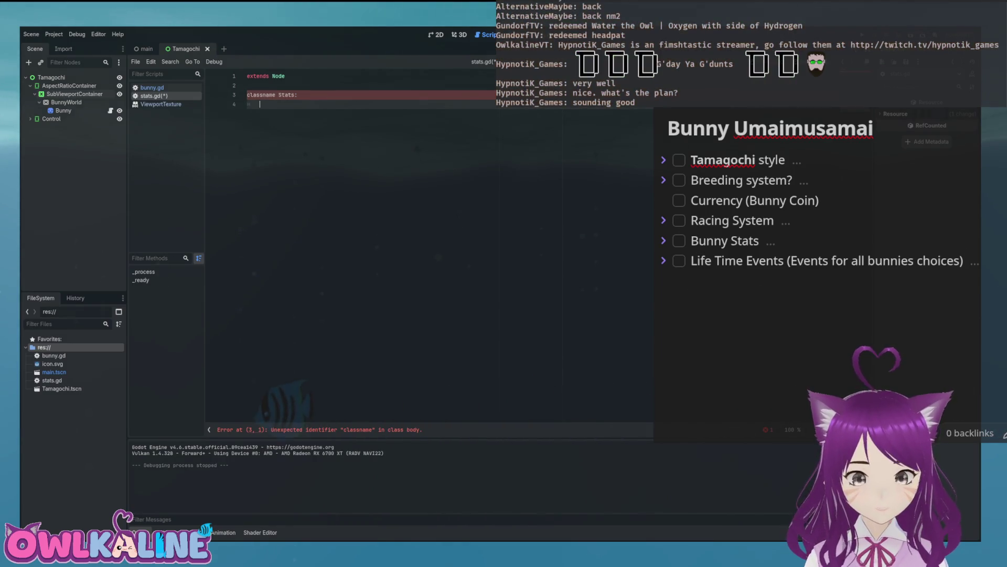
text(float)
key(ctrl+s)
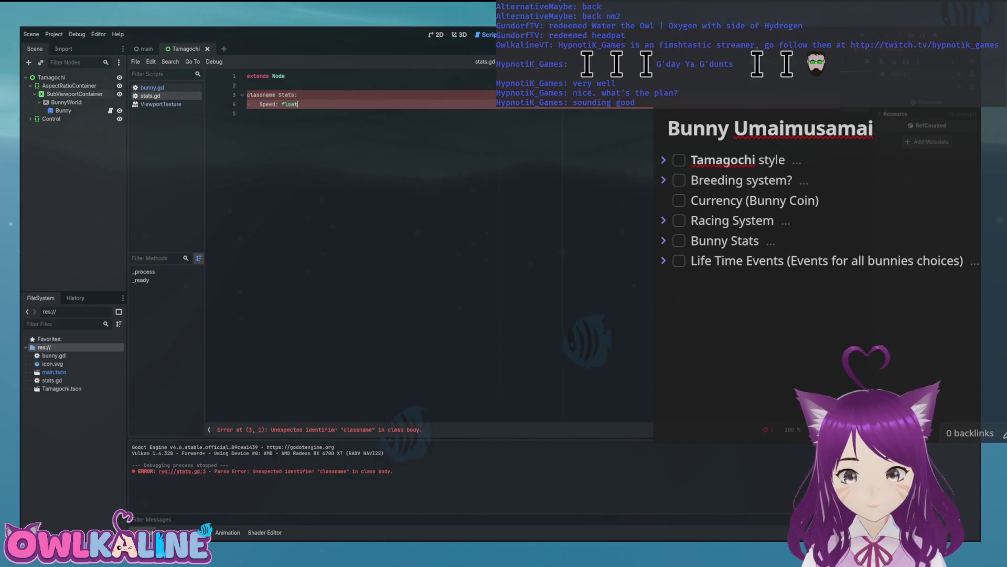
Make line 3 a class_name declaration and add a colon after Speed on line 4.
double_click(261, 95)
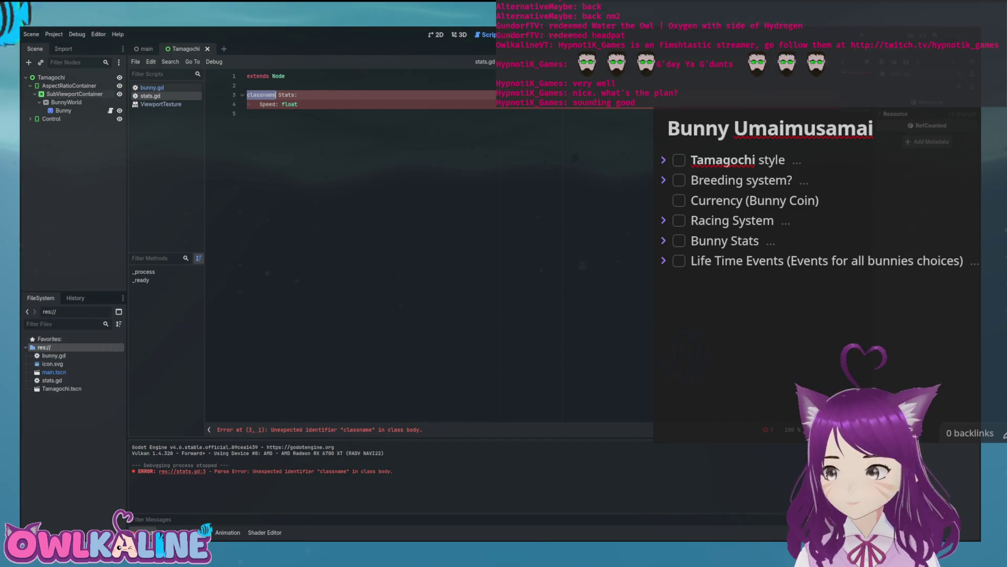
text(Class)
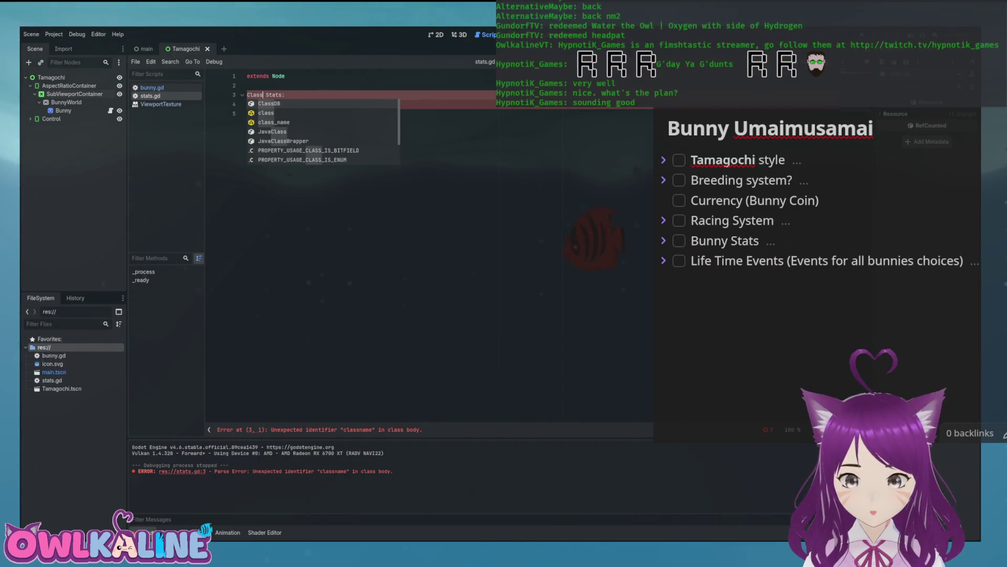
key(Down)
key(Down)
key(Return)
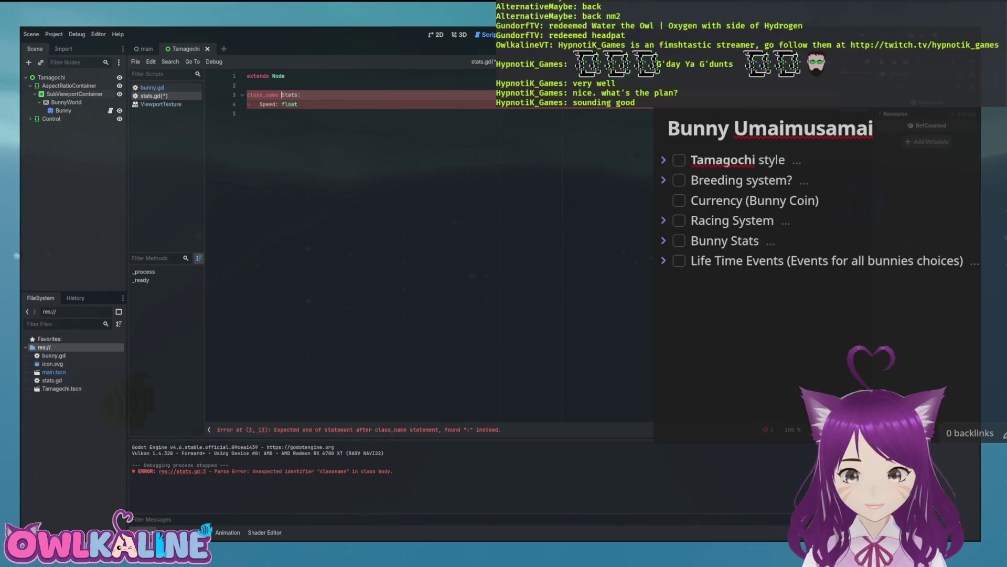
key(ctrl+s)
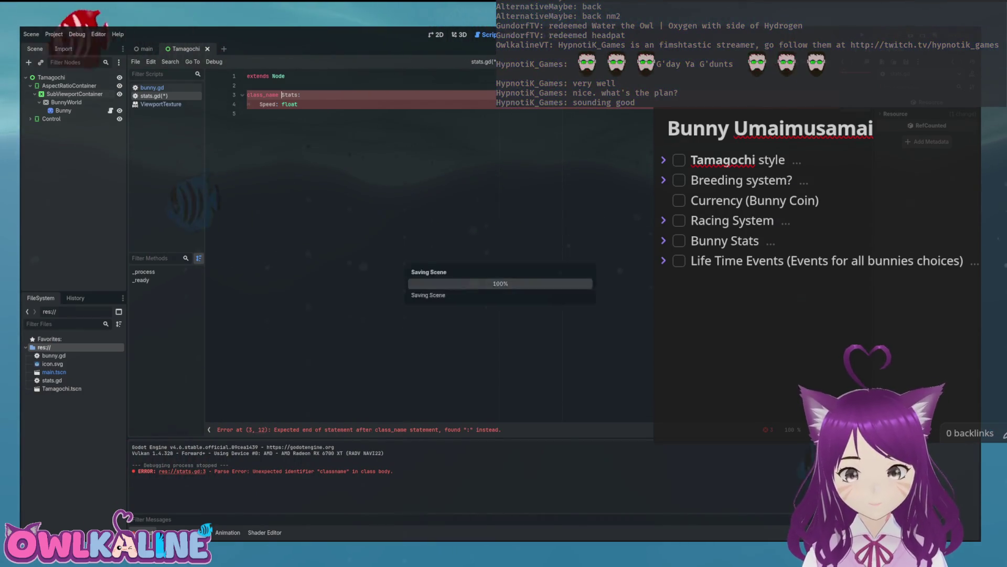
click(298, 104)
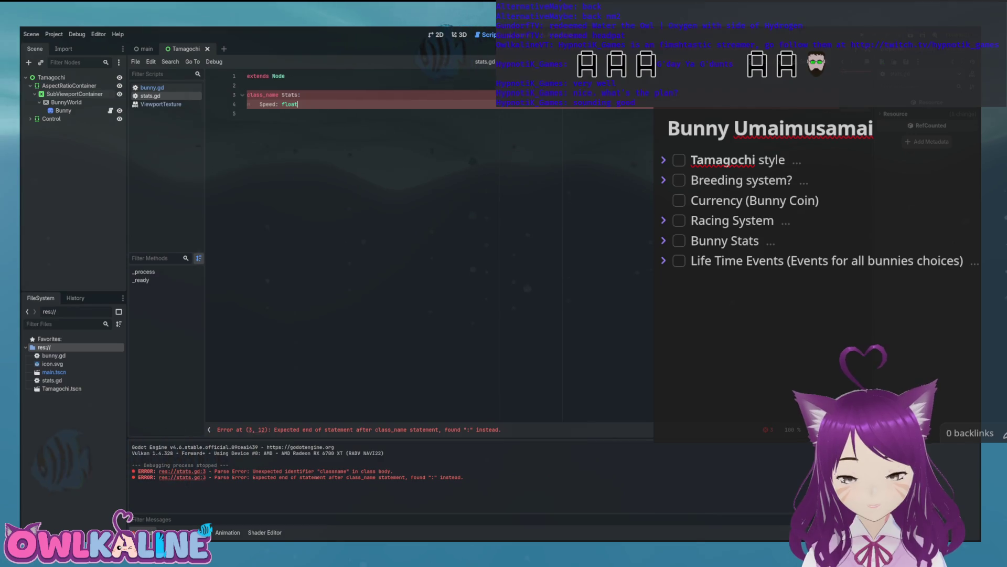
key(ctrl+s)
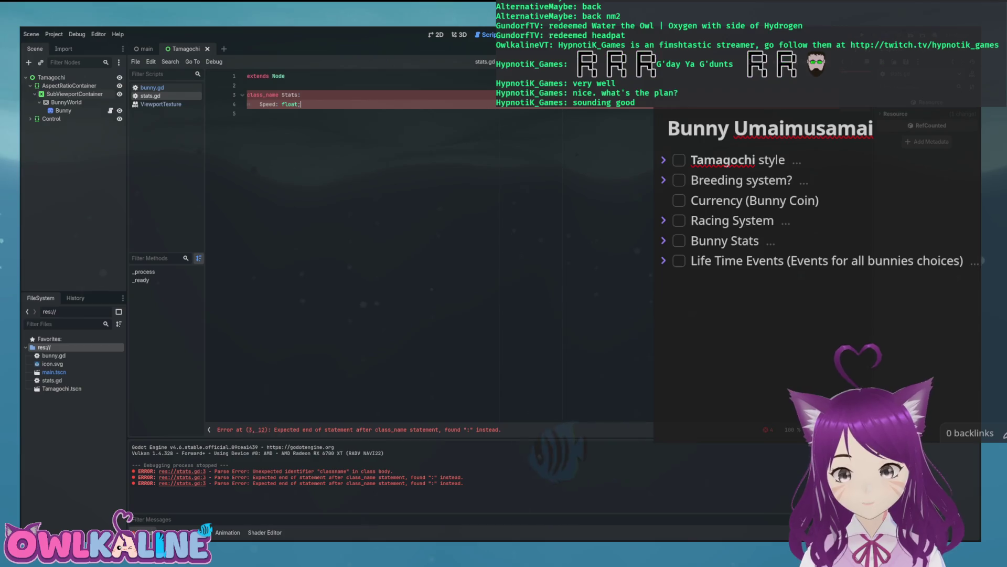
click(247, 113)
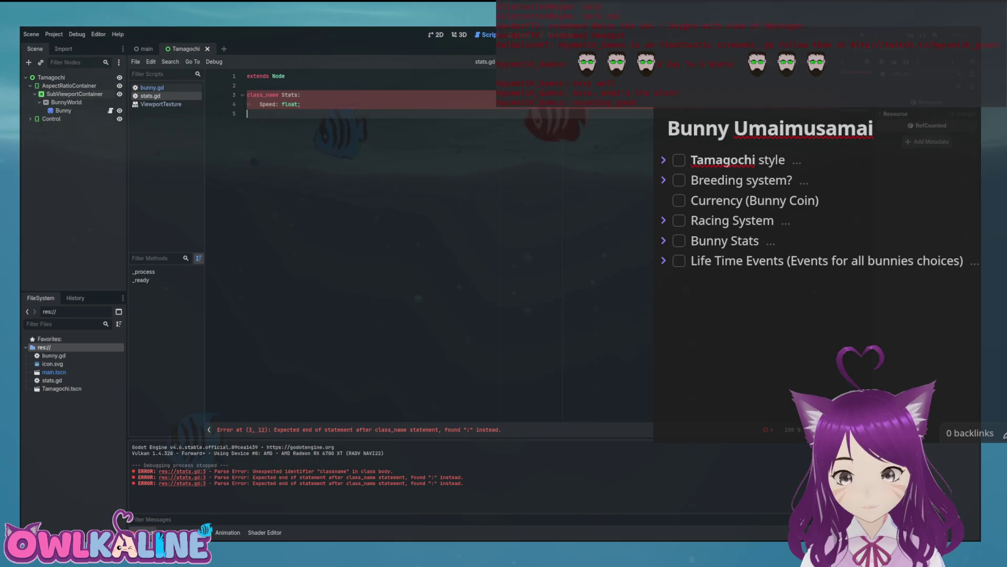
click(276, 104)
text(:)
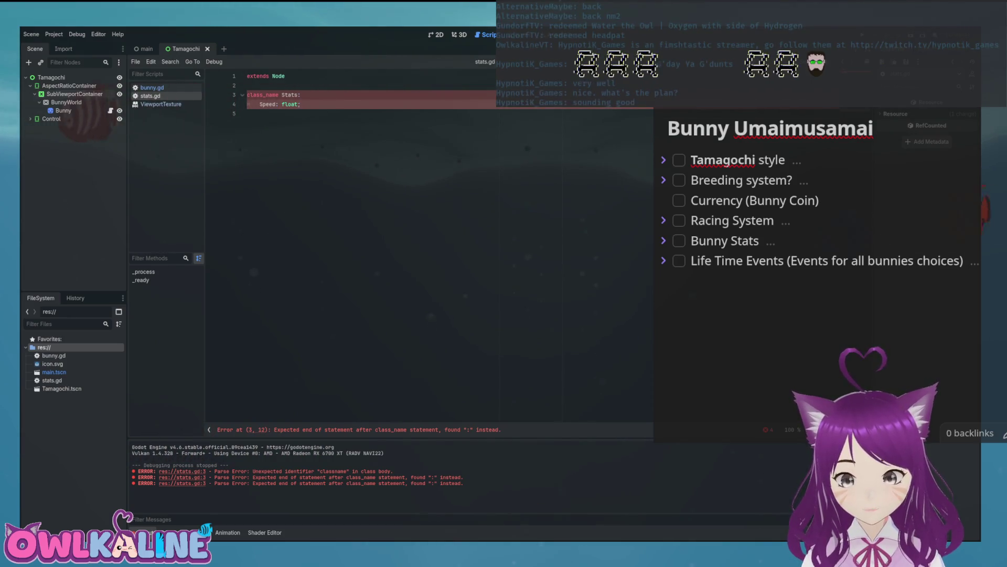
click(279, 104)
Change the line 3 keyword to class so it reads class Stats:, and save.
double_click(262, 95)
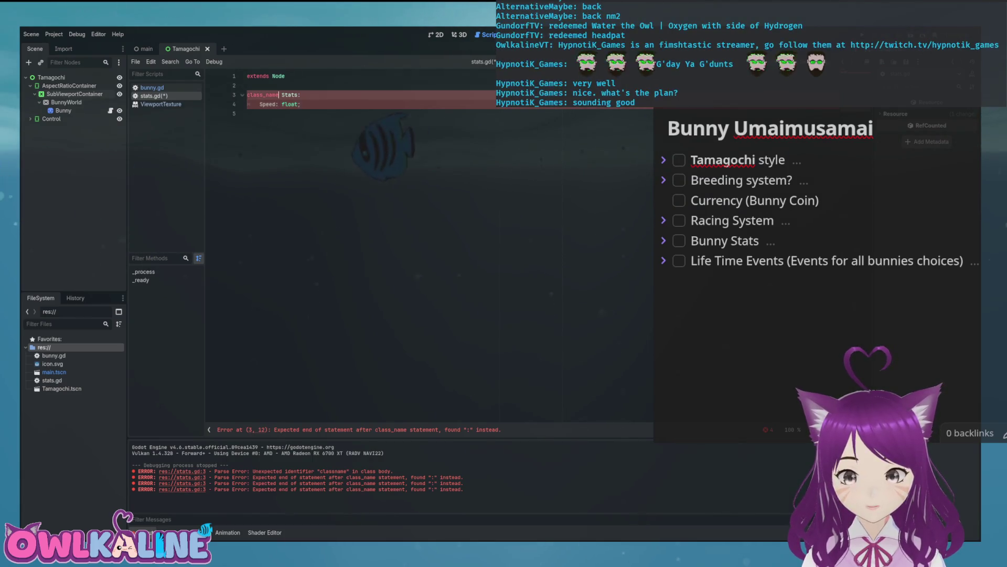
text(cl)
key(BackSpace)
key(BackSpace)
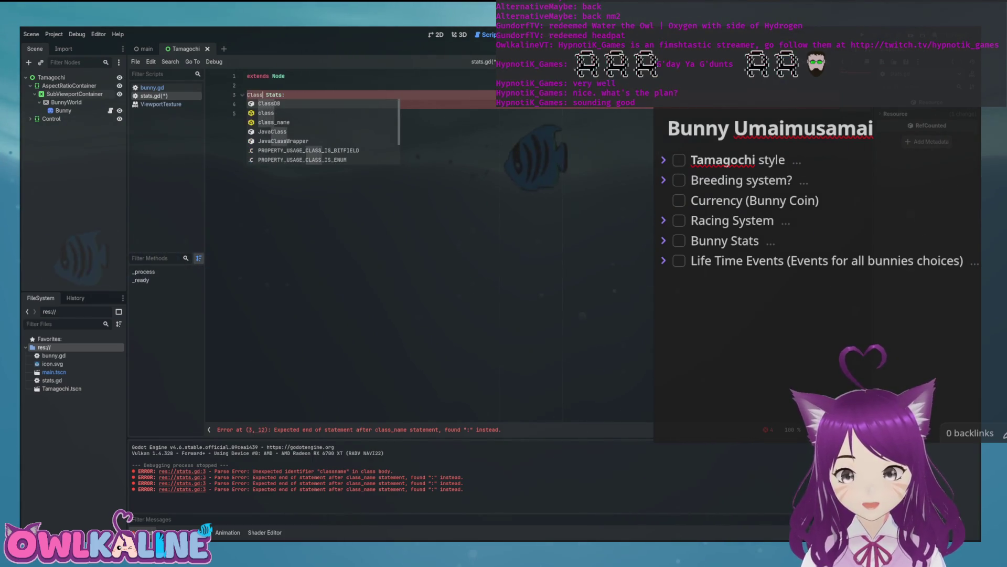
text(Class)
key(Down)
key(Return)
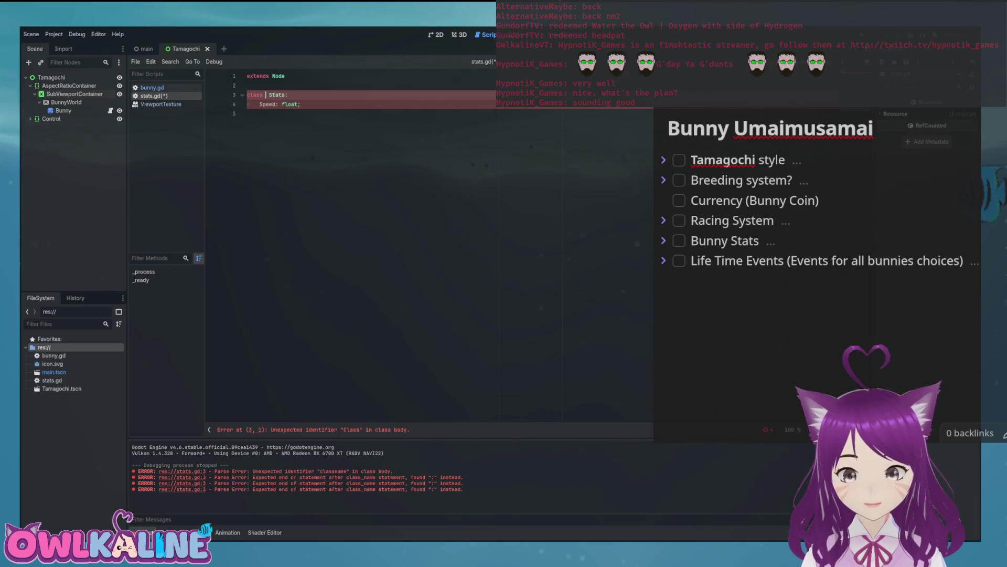
key(ctrl+s)
Clean up the Speed line so it ends with a semicolon, and save.
click(268, 104)
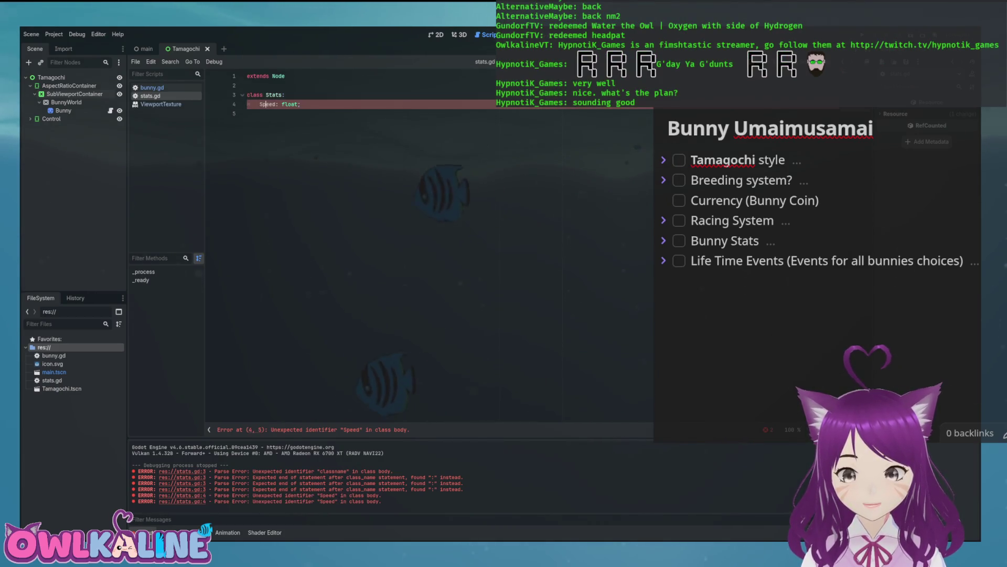
key(BackSpace)
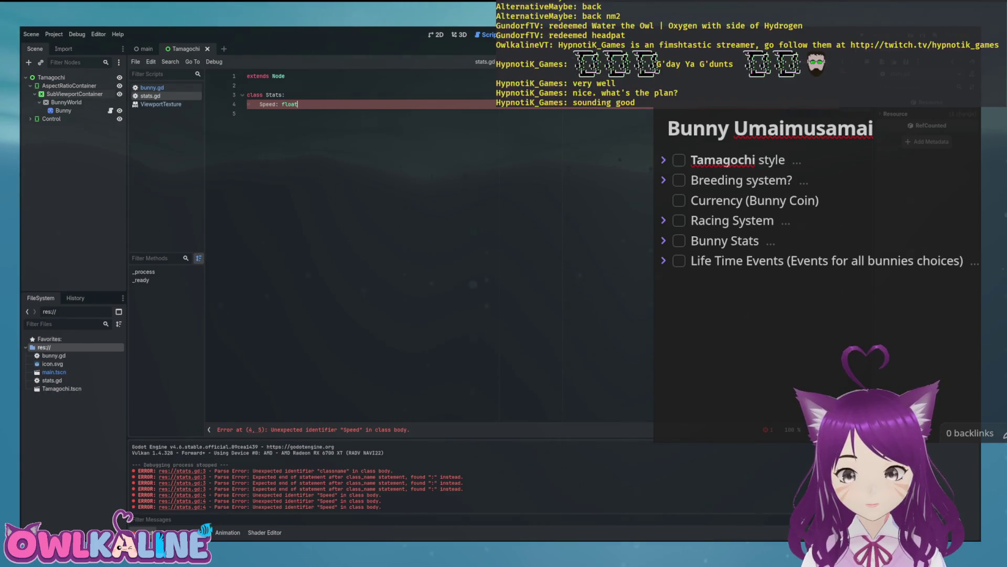
key(BackSpace)
key(End)
text(;)
key(ctrl+s)
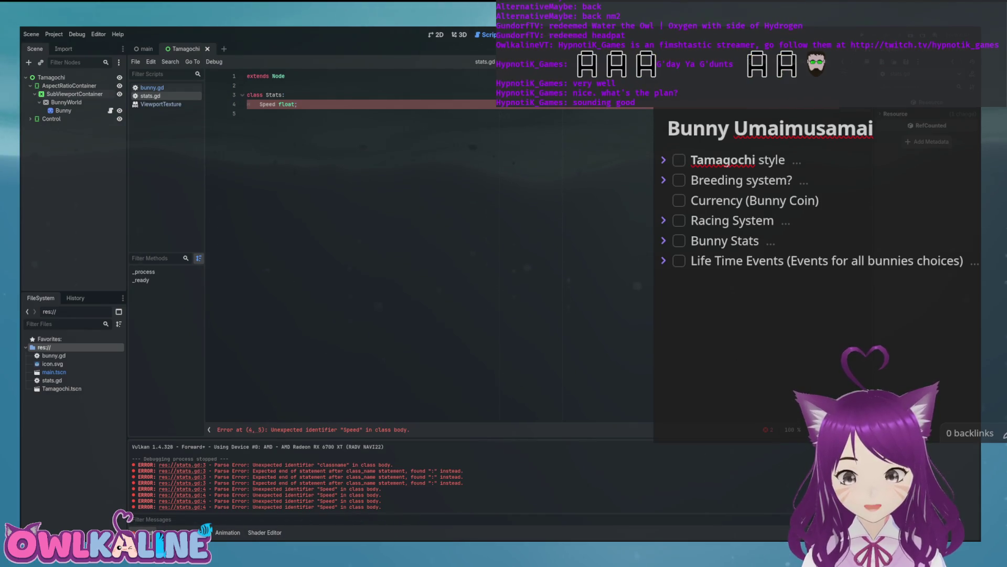
Complete the line as var Speed: float;, save, and begin another var line.
key(Home)
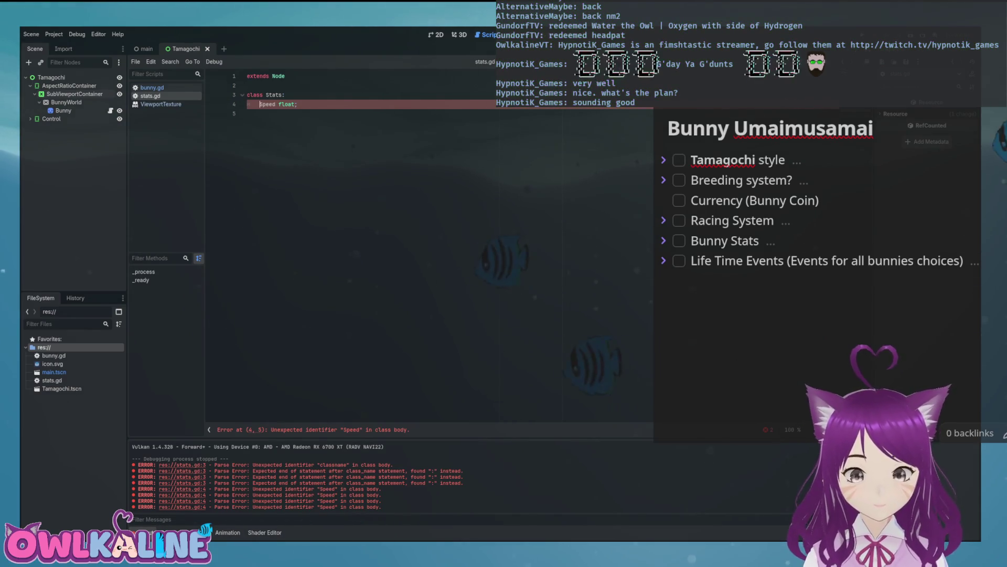
text(var)
click(288, 104)
text(:)
key(End)
key(ctrl+s)
key(Return)
text(var)
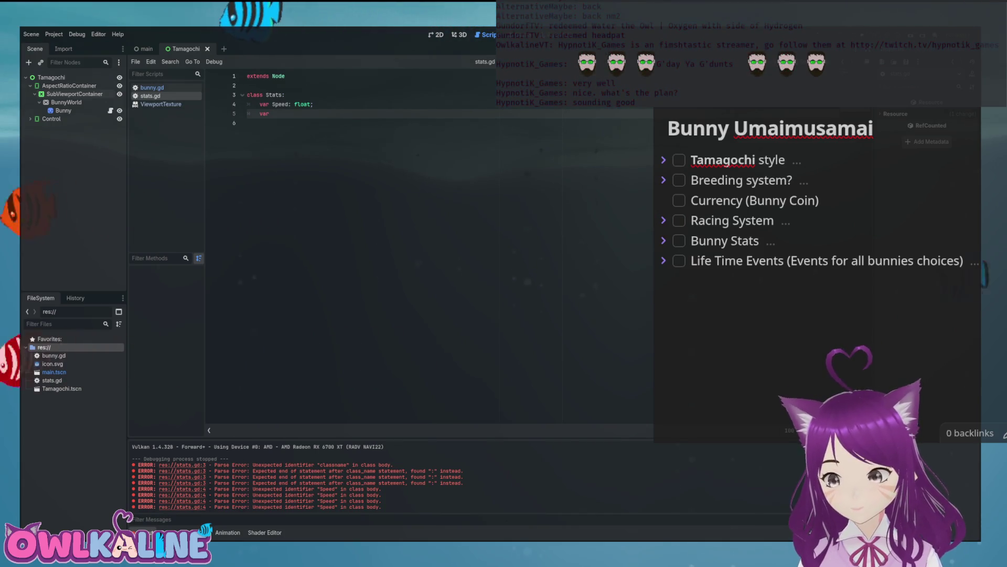
Add var trust: float;, rename Speed to speed, and add a stamina float line.
click(664, 242)
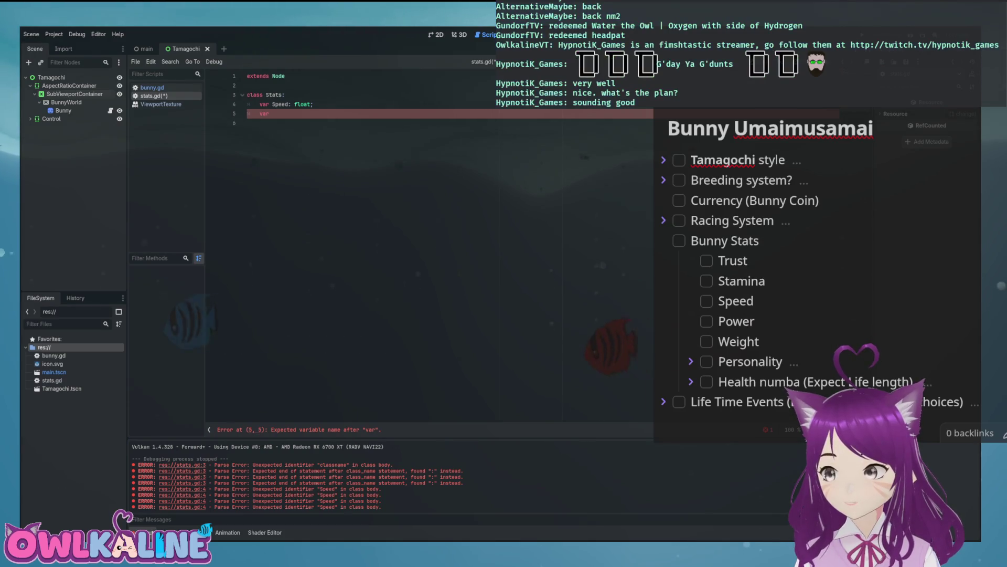
click(286, 94)
key(Return)
text(var tru)
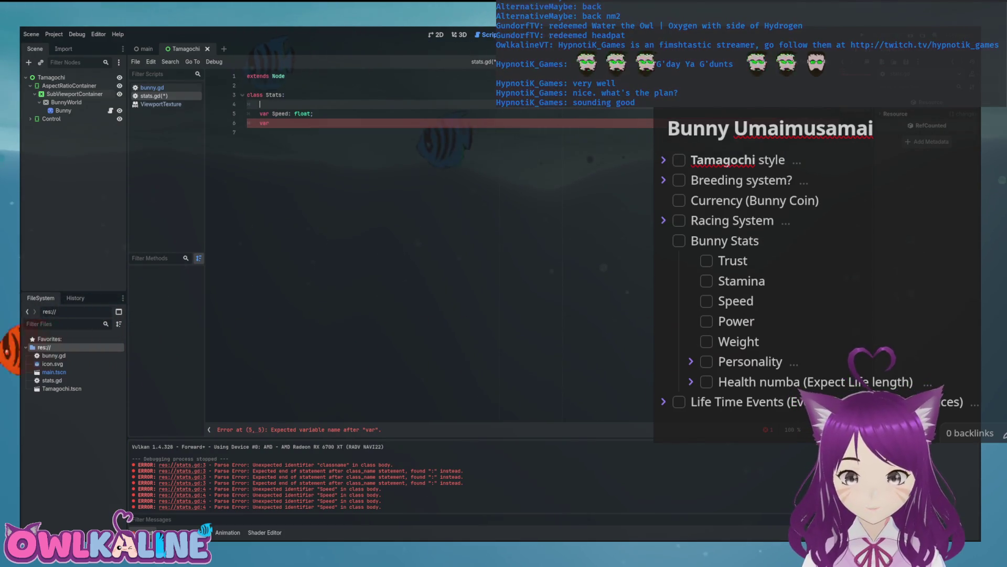
text(trust: float;)
click(289, 113)
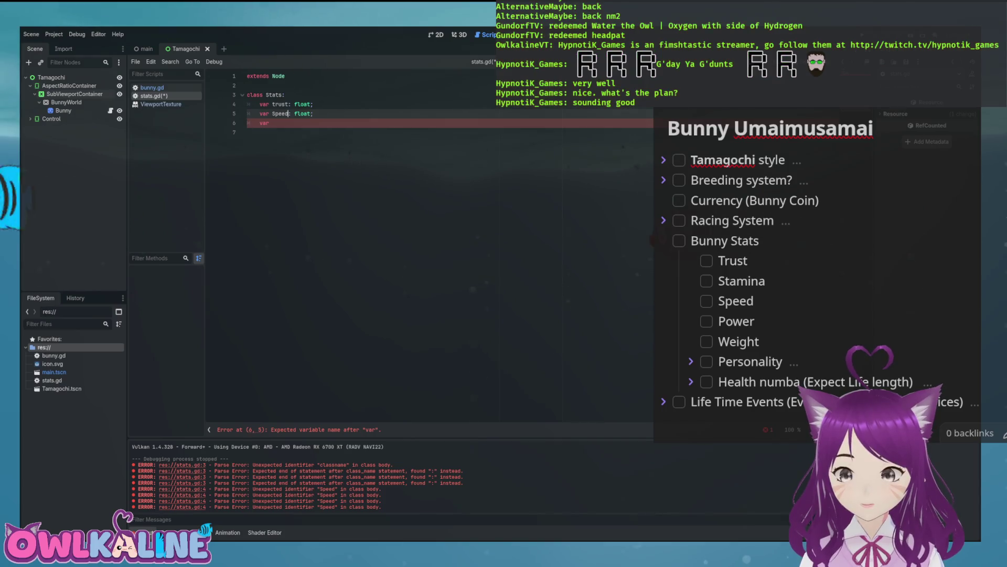
key(BackSpace)
key(BackSpace)
key(BackSpace)
text(speed)
click(272, 122)
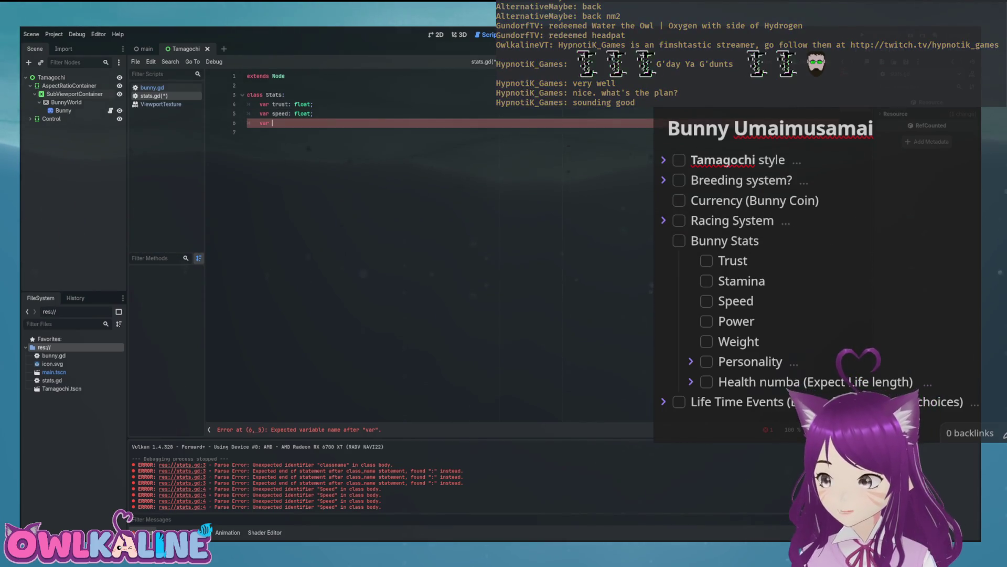
text(tamina: float)
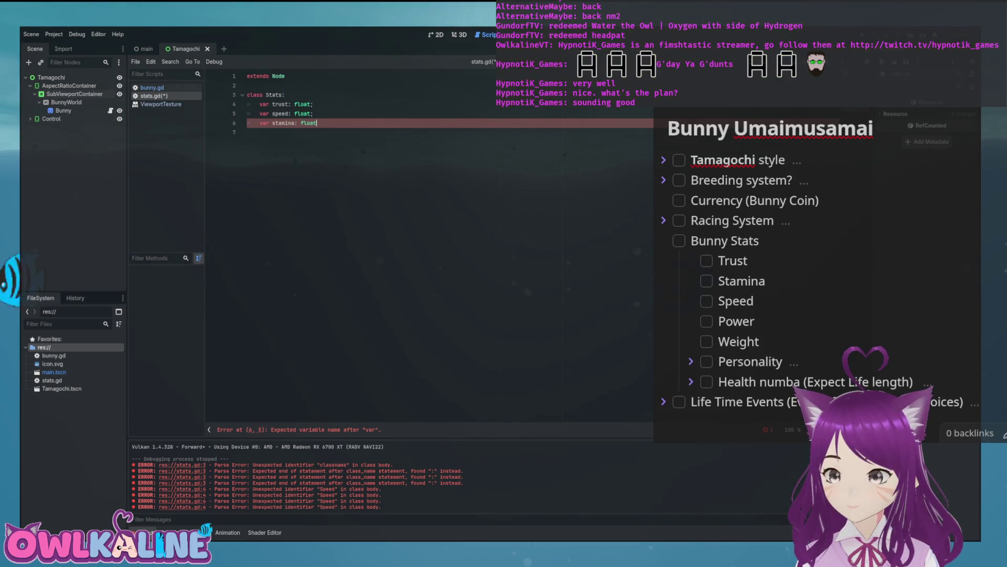
text(;)
Add var power: float; below stamina and save the stats script.
key(Return)
text(var power: fl)
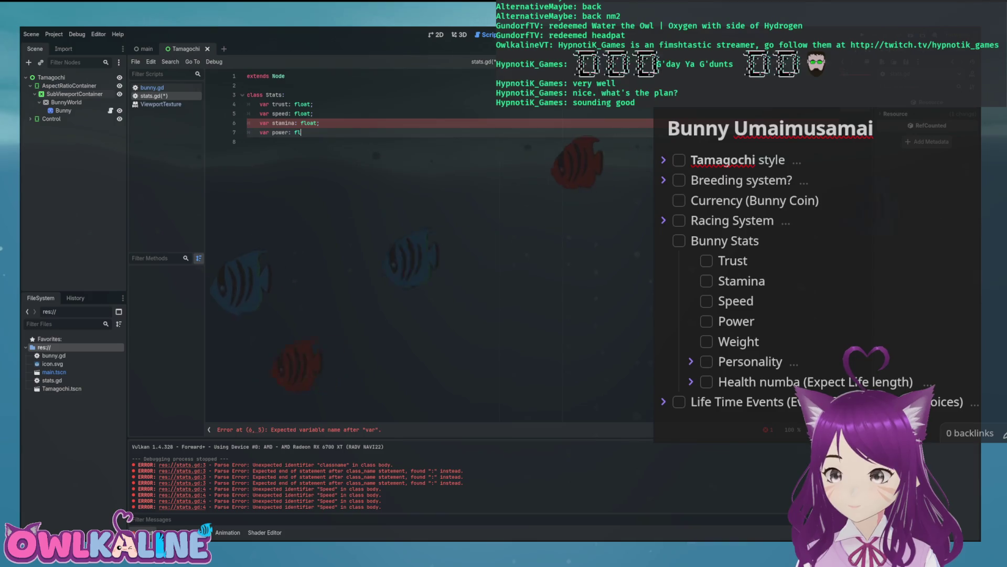
text(oat;)
key(Return)
text(v)
key(BackSpace)
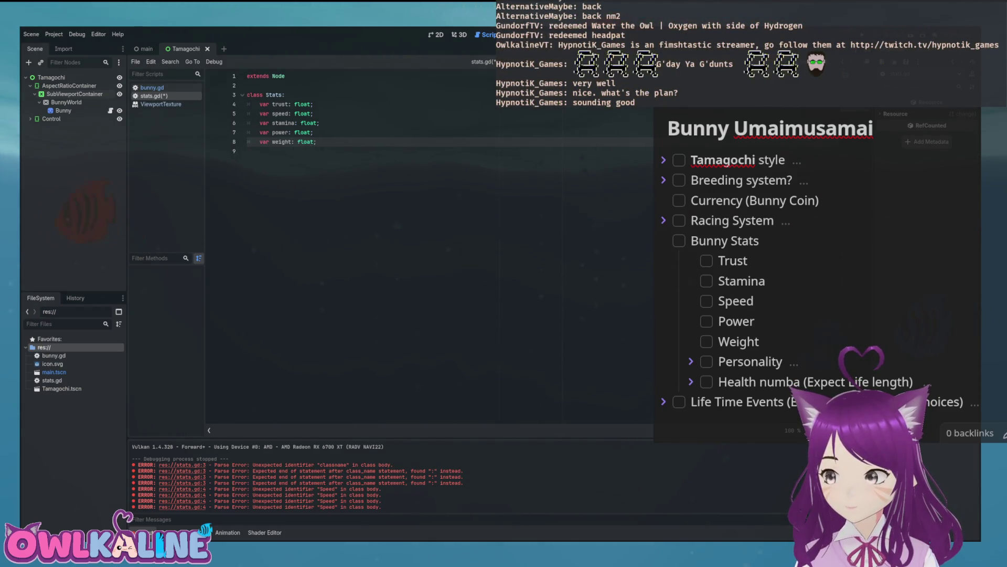
key(ctrl+s)
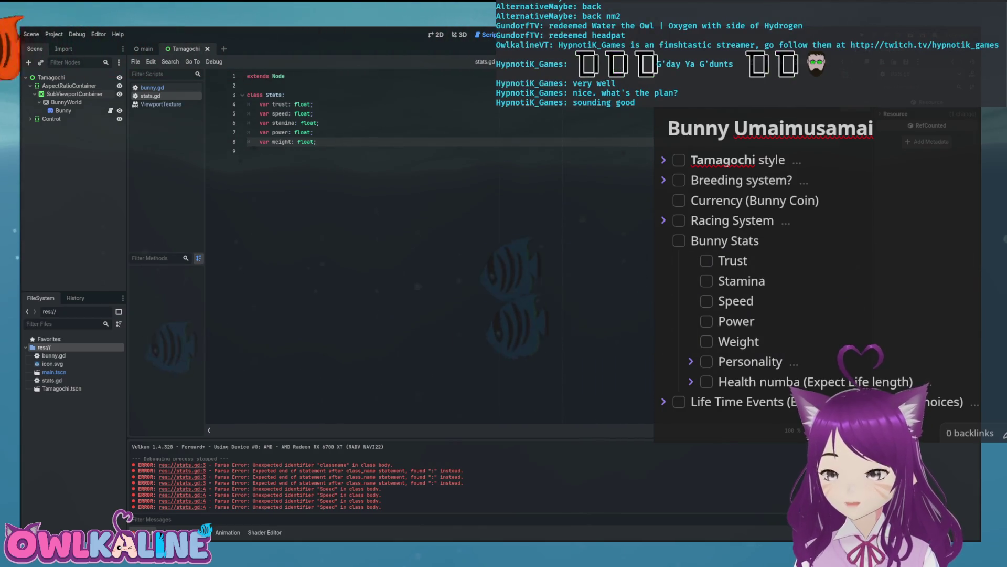
click(250, 85)
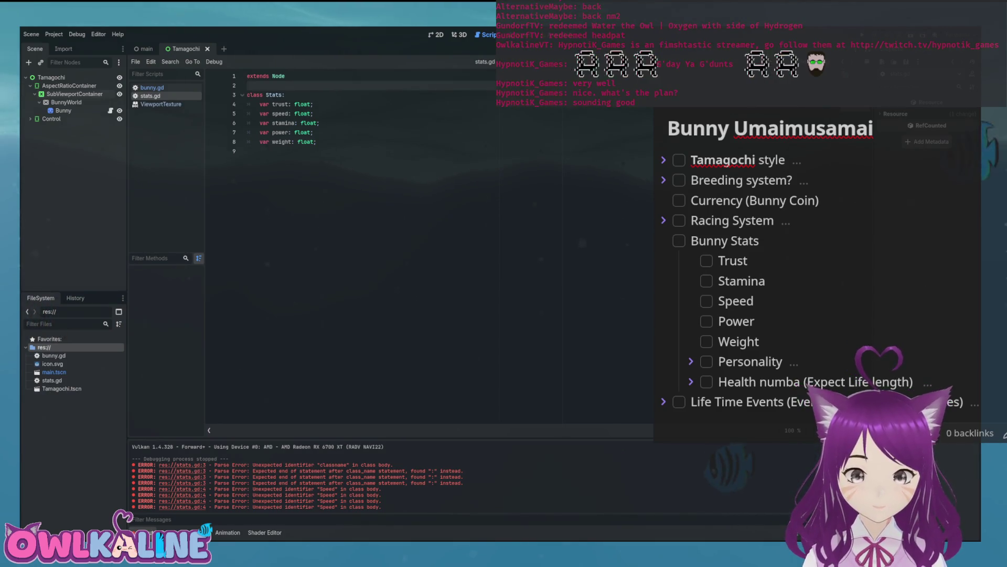
click(308, 104)
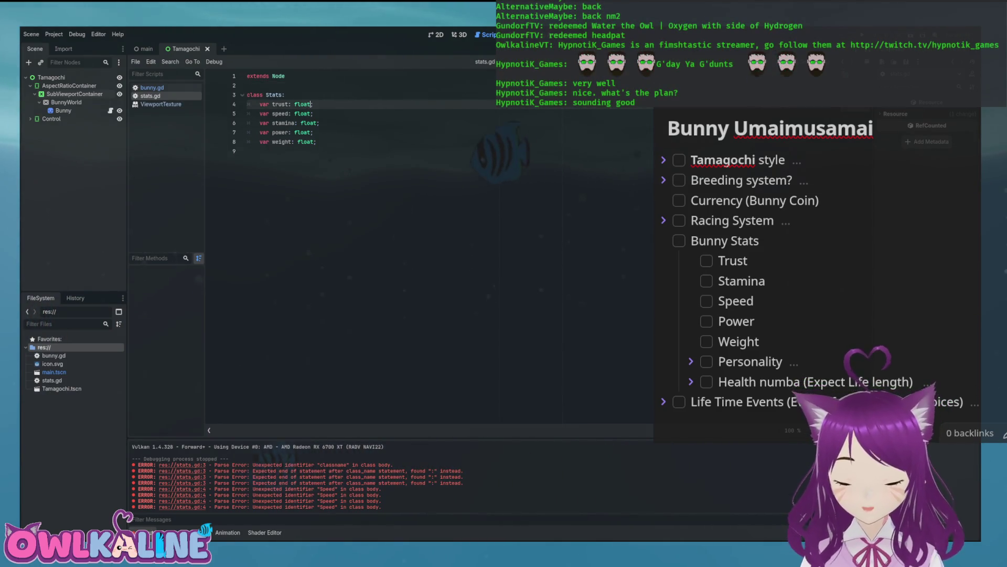
Give trust, speed, stamina and power defaults of 0, 100, 90 and 1.
text(= 0)
key(Down)
key(Left)
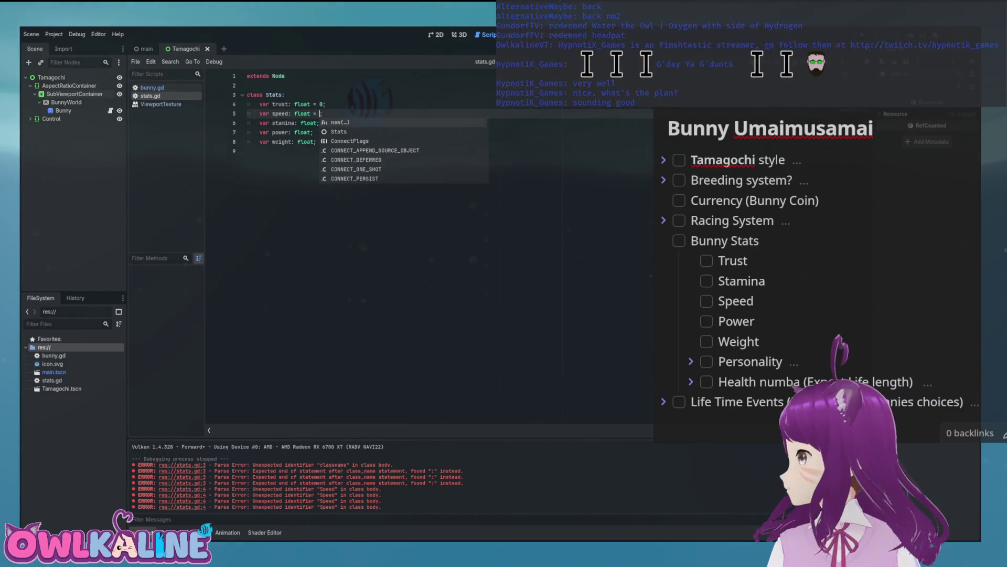
text(100)
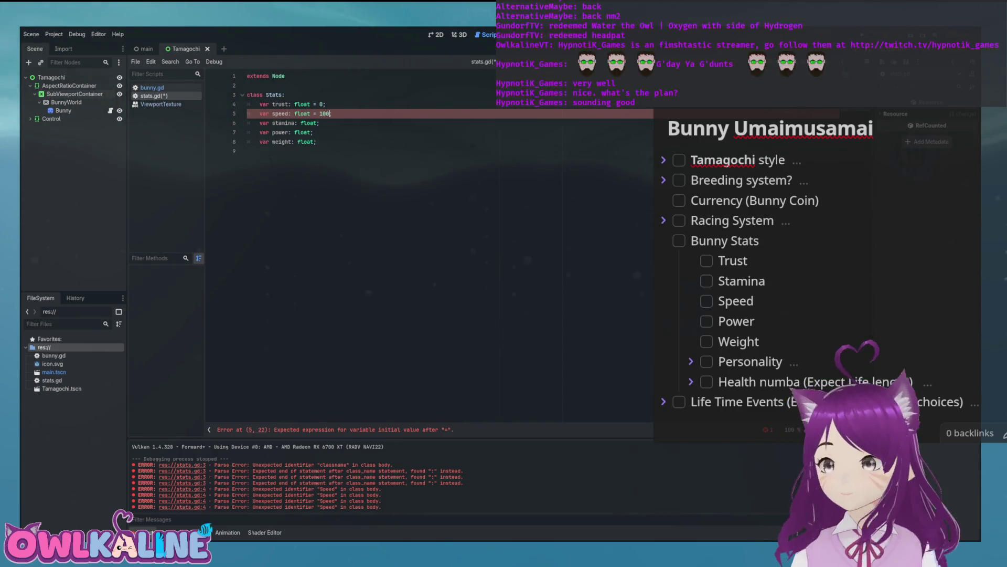
click(317, 123)
text(=)
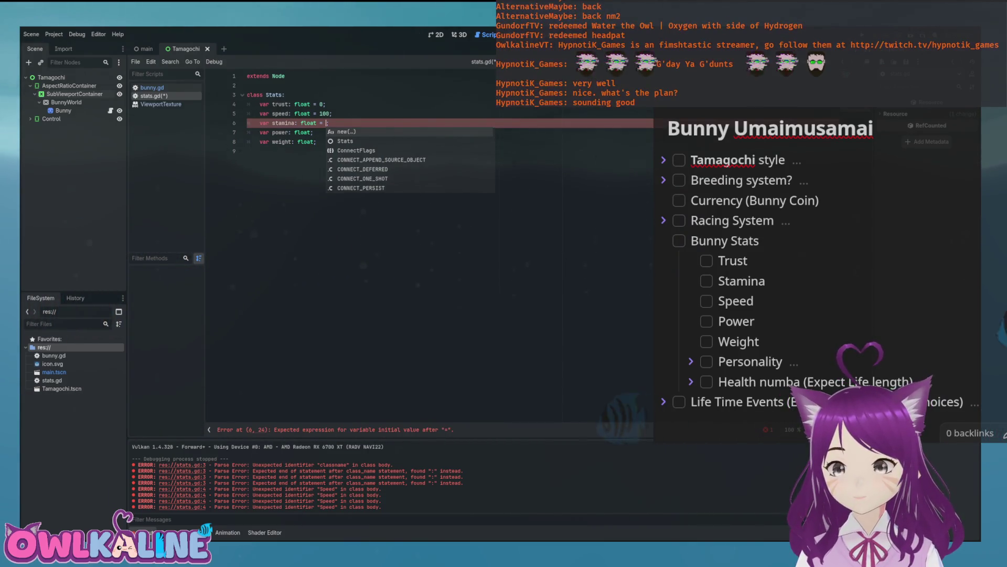
text( 90)
click(312, 132)
text(= )
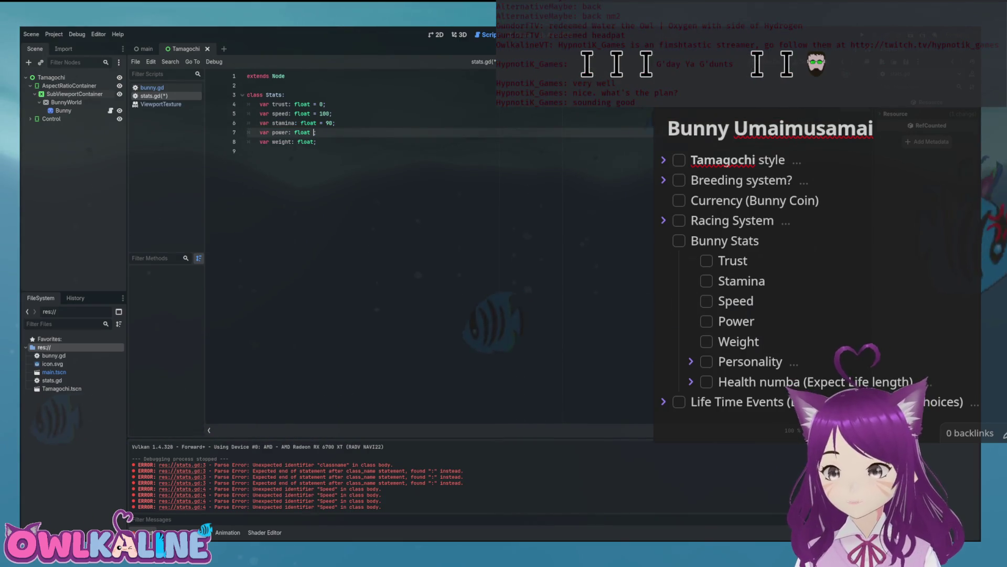
text(1;)
Set weight's default to 10, save stats.gd, and return to bunny.gd.
click(314, 141)
text(= 1;)
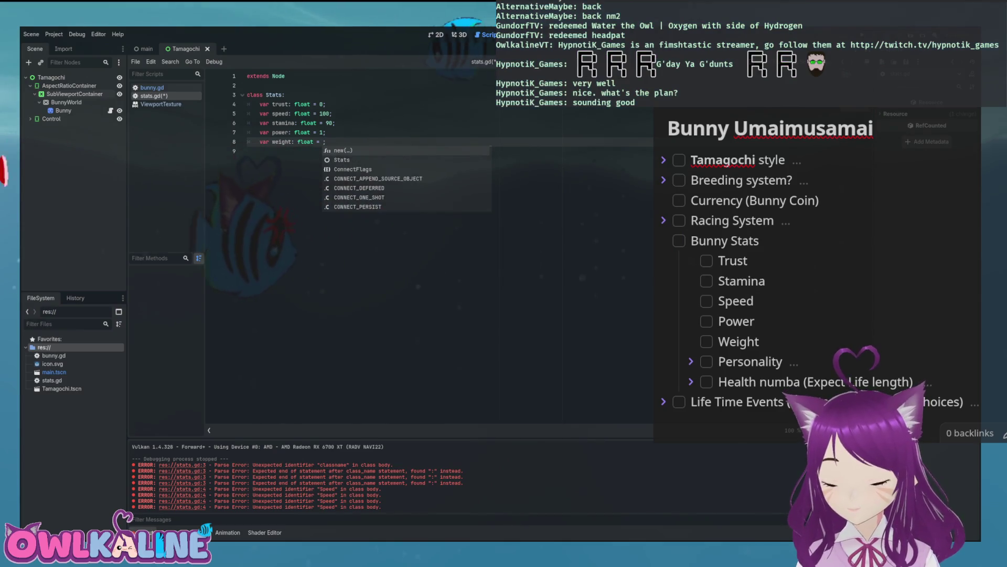
key(Left)
text(0)
key(ctrl+s)
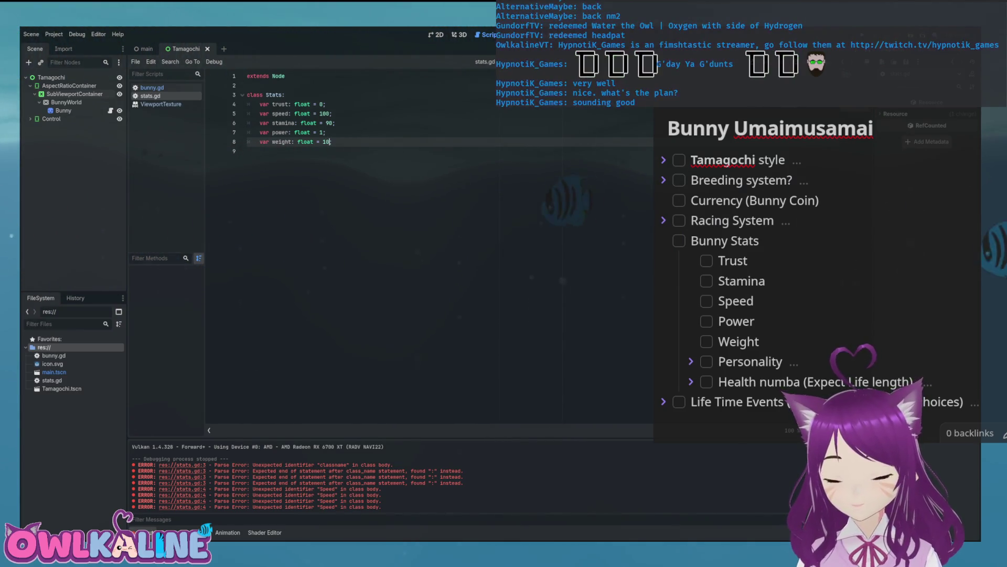
key(End)
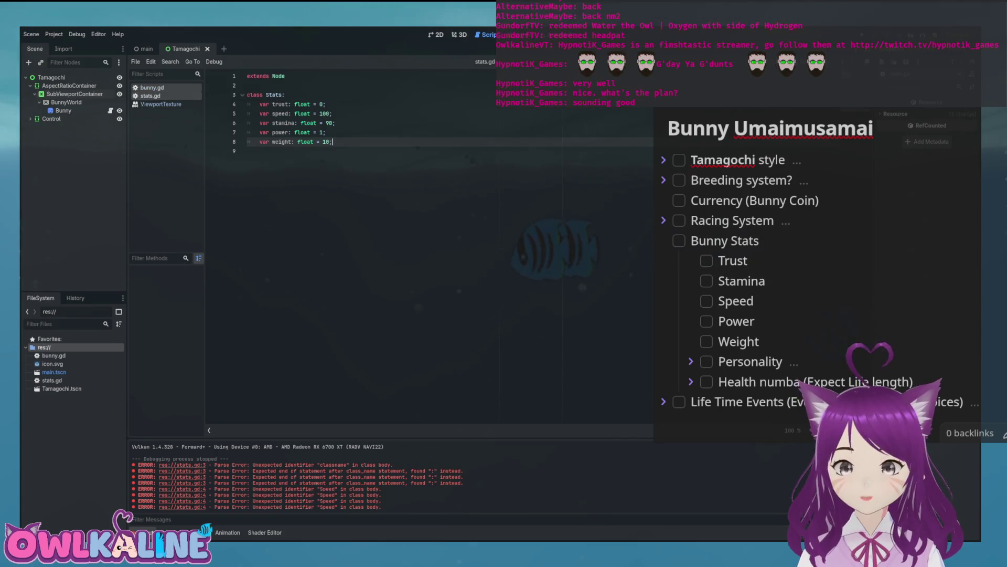
click(152, 88)
drag(273, 264, 247, 207)
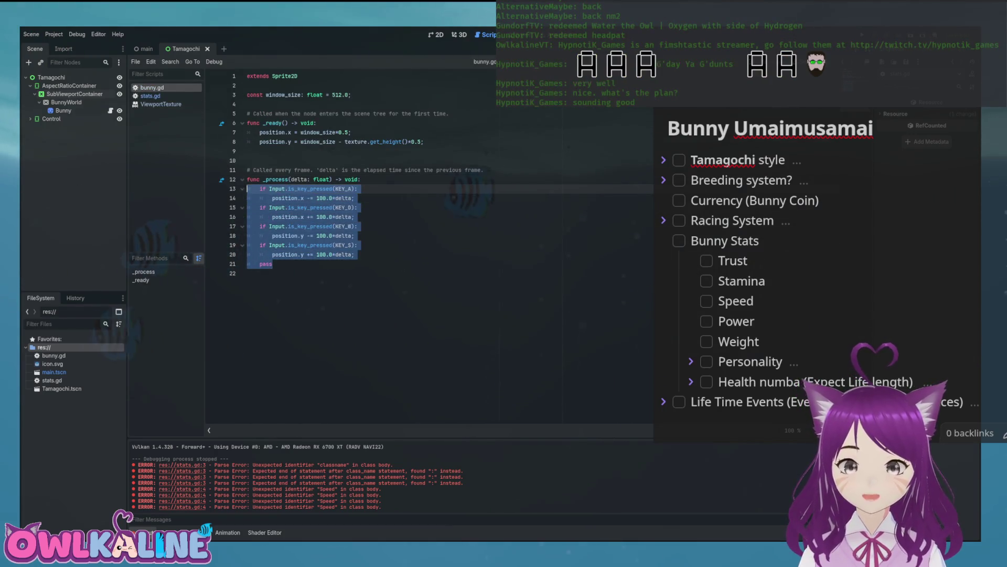
Insert blank lines in _ready and add res://stats.gd as the Stats autoload in Project Settings.
click(316, 123)
key(Return)
key(Return)
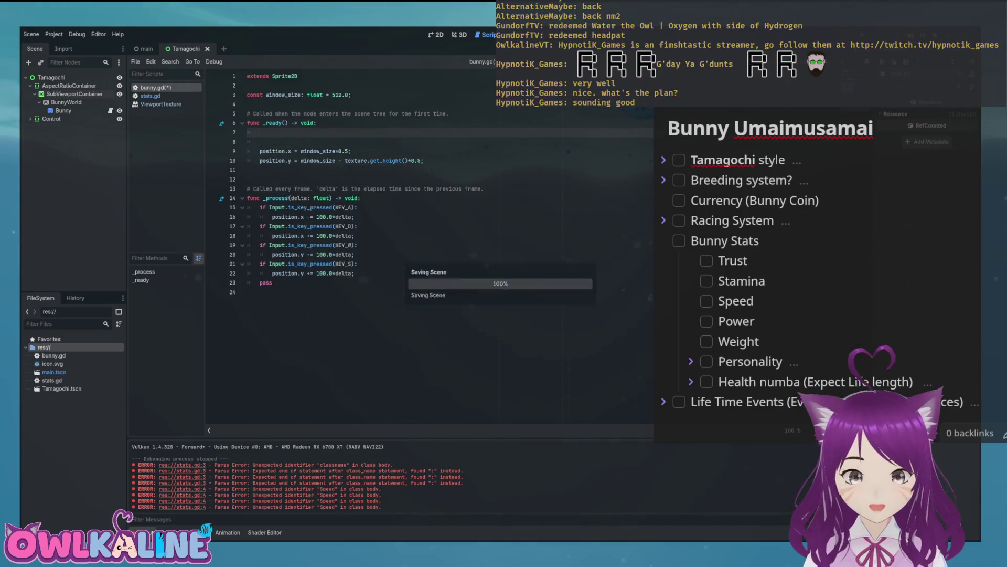
click(54, 35)
click(51, 34)
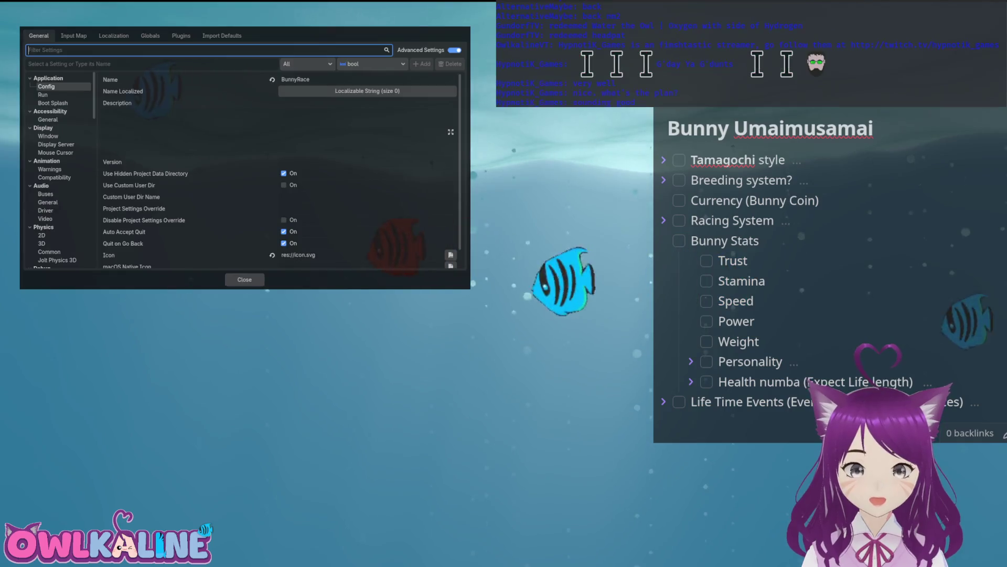
click(150, 36)
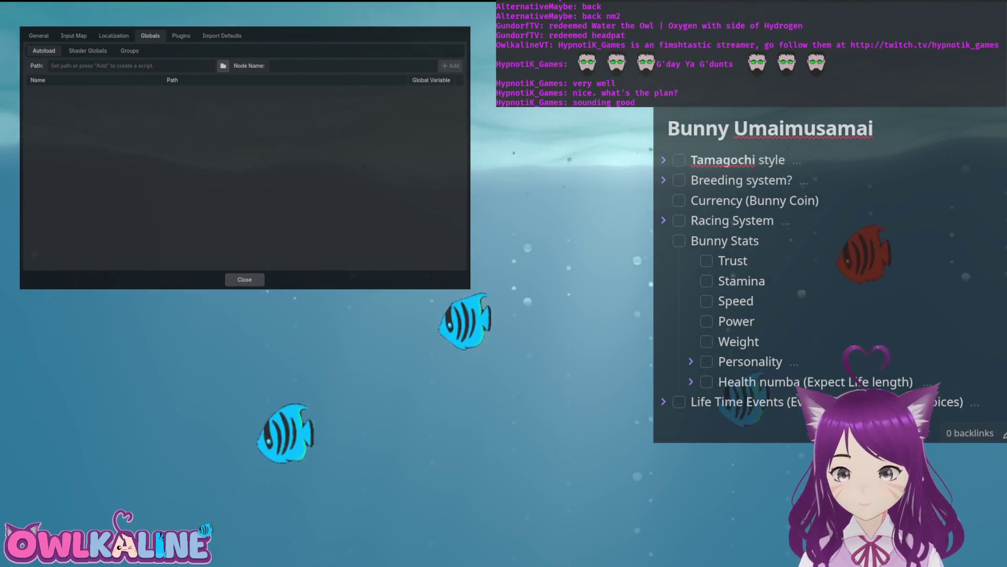
click(223, 66)
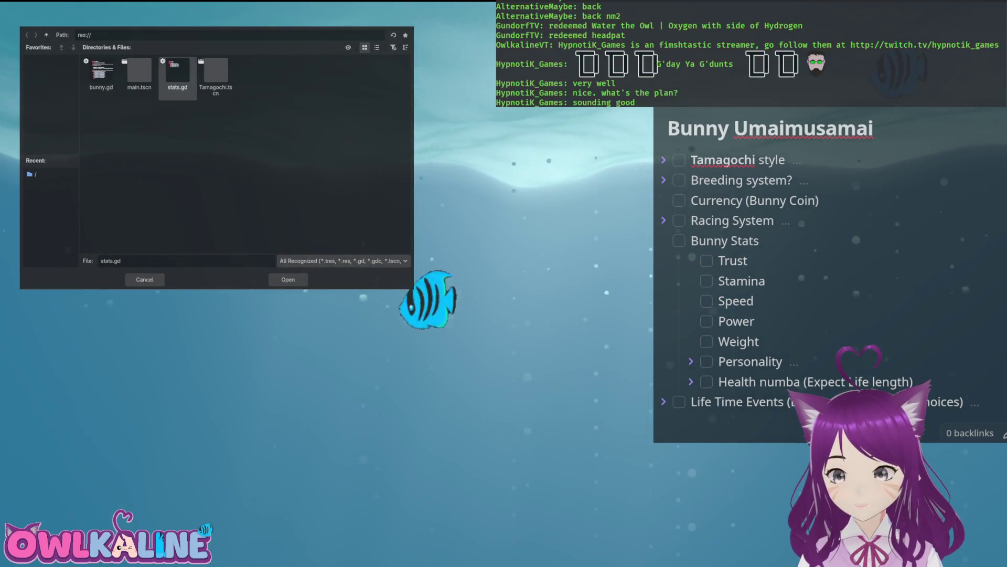
double_click(177, 71)
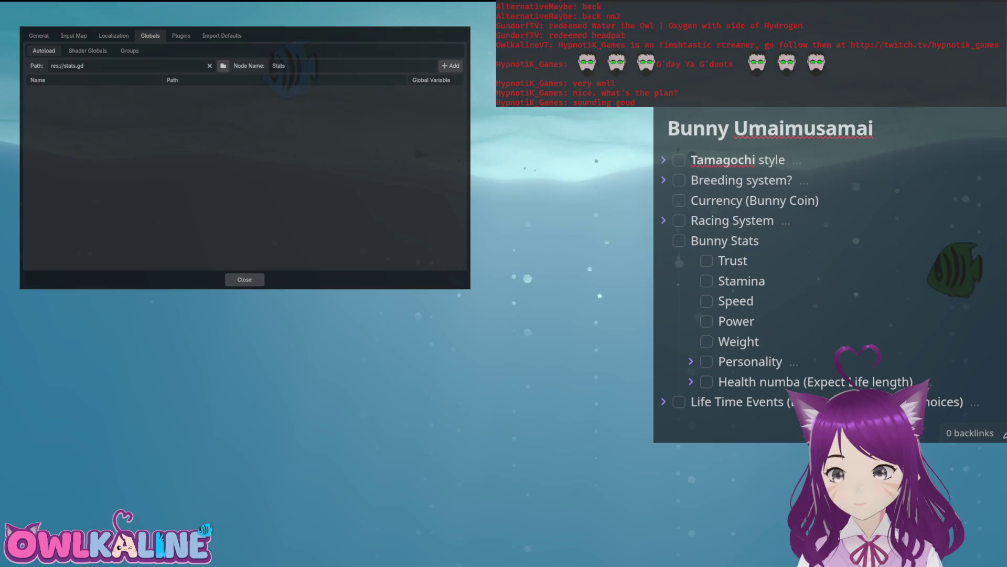
click(451, 66)
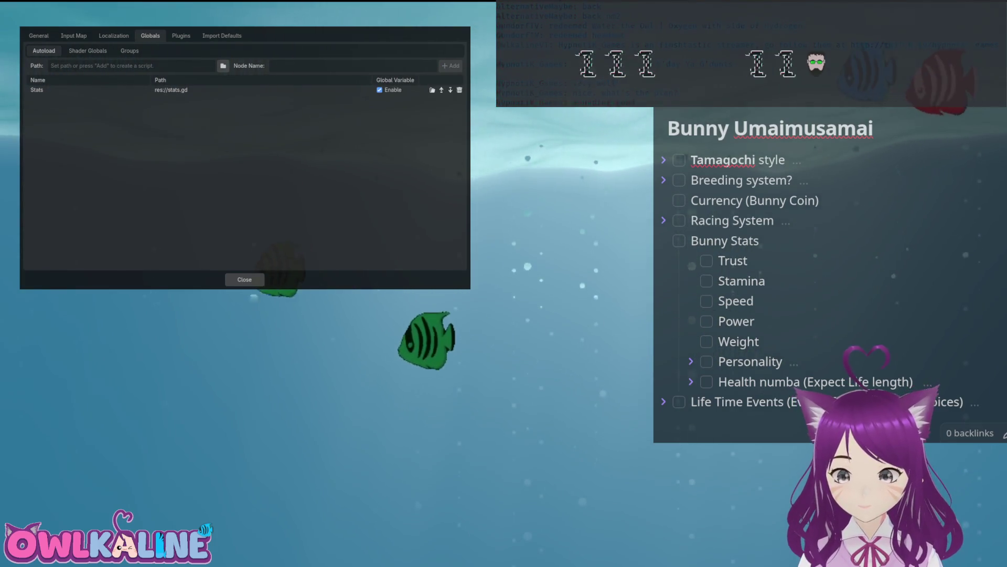
key(Escape)
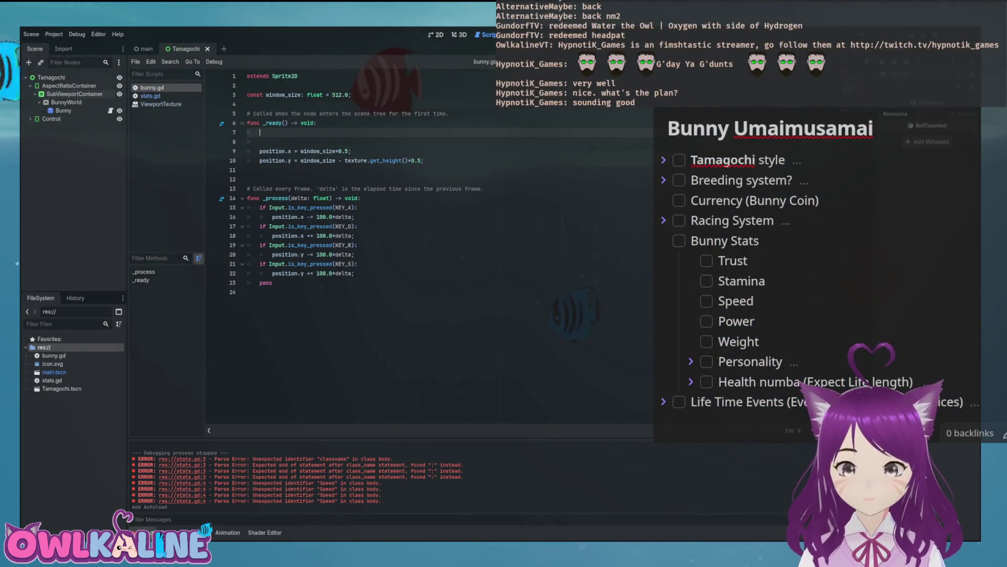
Declare var stats: Stats; above _ready, assign stats = Stats.new() inside it, and save.
click(260, 114)
key(Up)
key(Return)
key(Return)
key(Up)
text(var stats)
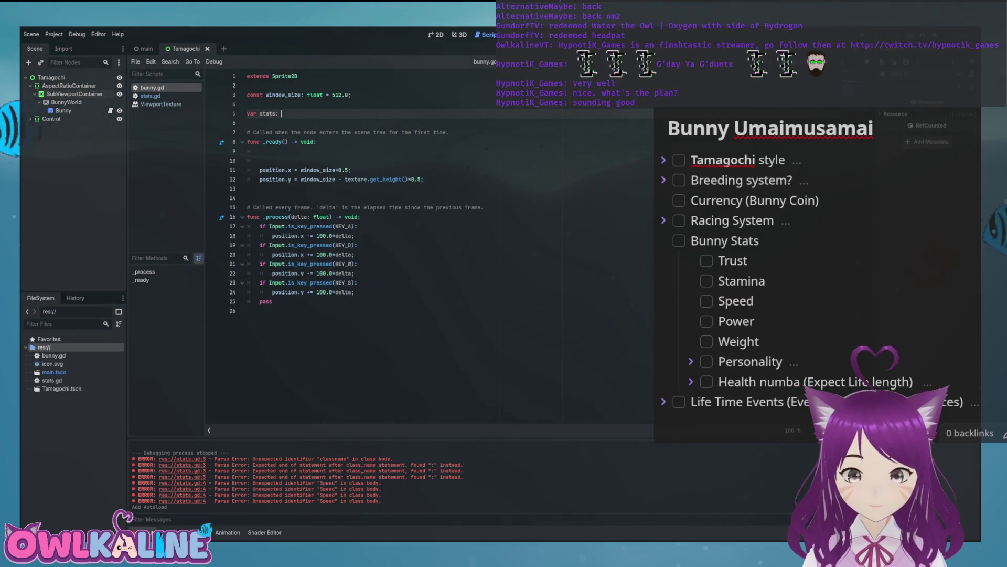
text(: Stats;)
key(Down)
key(Down)
key(Down)
key(Down)
text(stats = Sta)
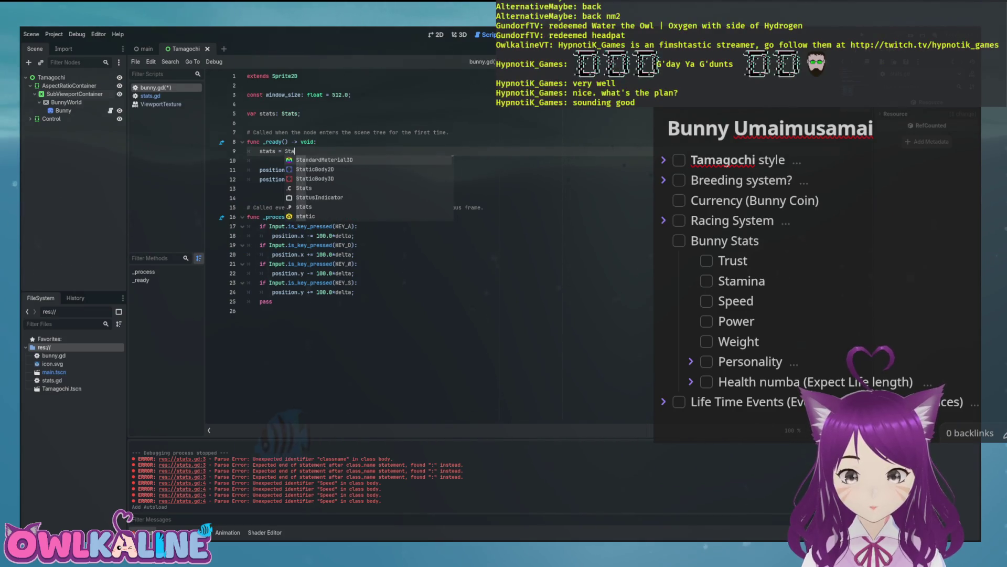
text(ts.new();)
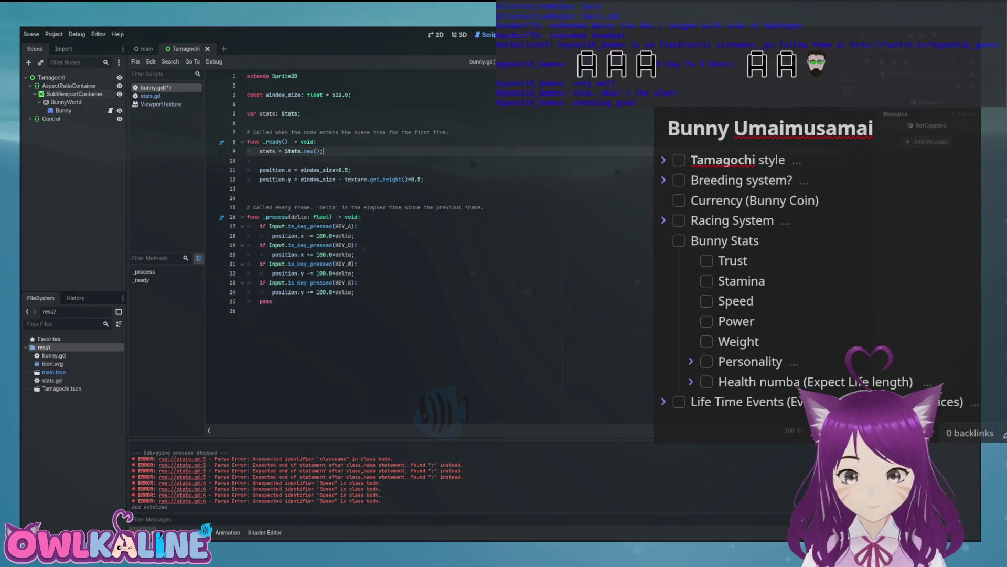
key(ctrl+s)
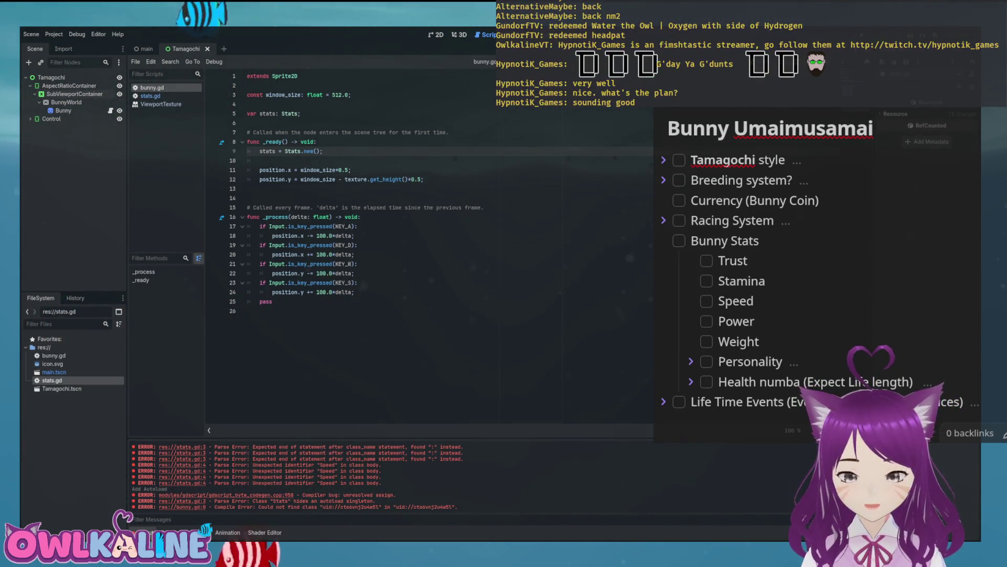
click(150, 96)
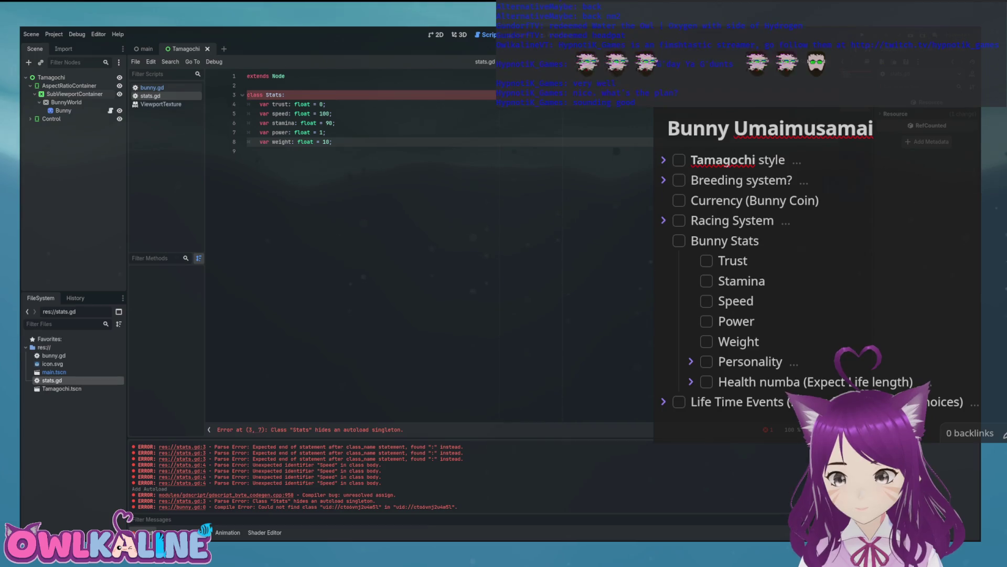
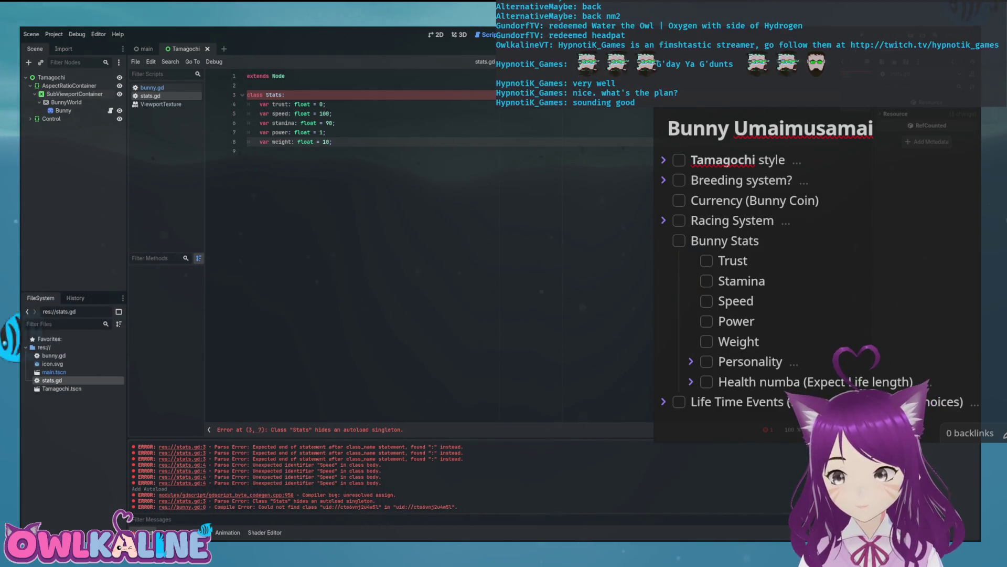
Check which scripts are registered under Autoload in Project Settings.
click(53, 34)
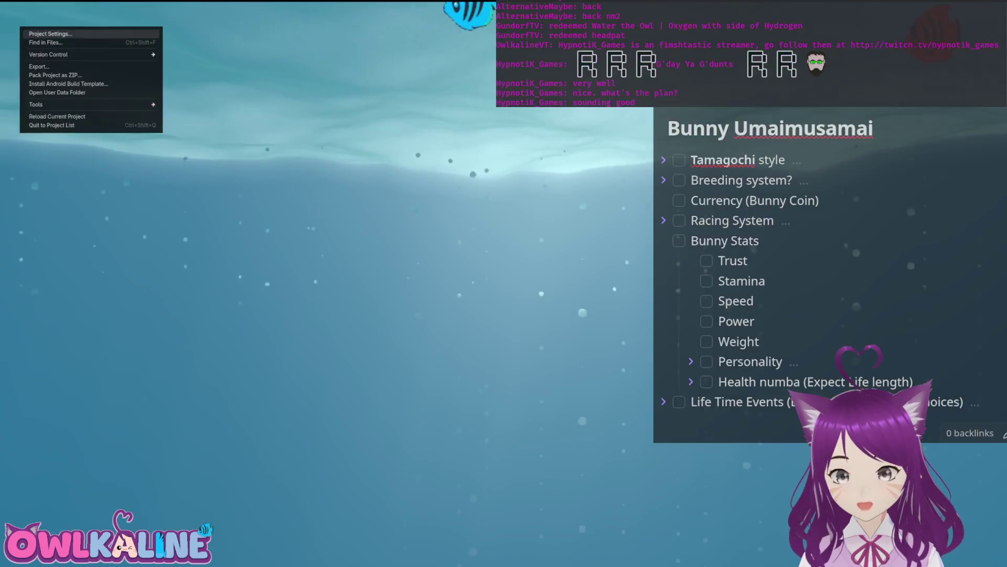
click(63, 43)
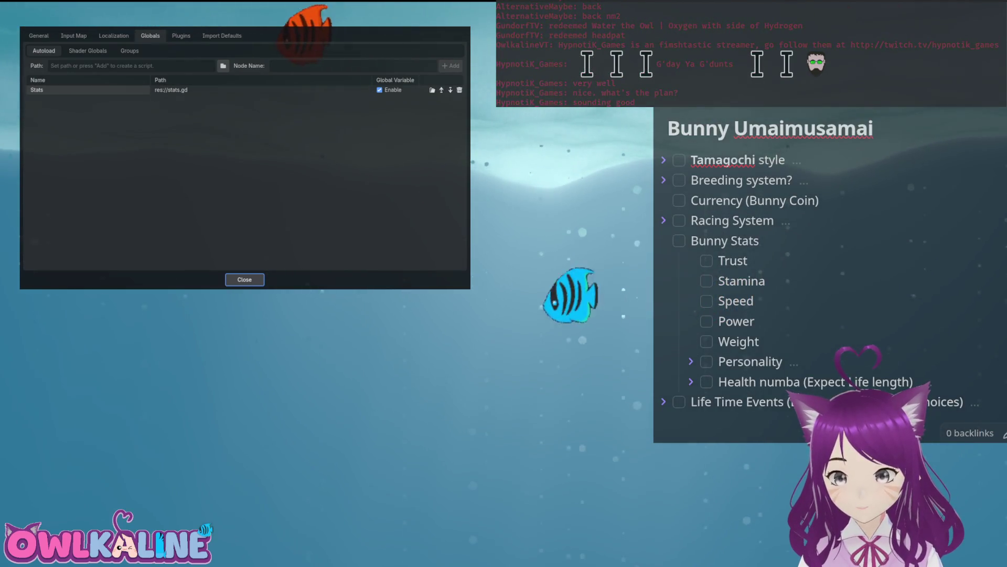
click(244, 279)
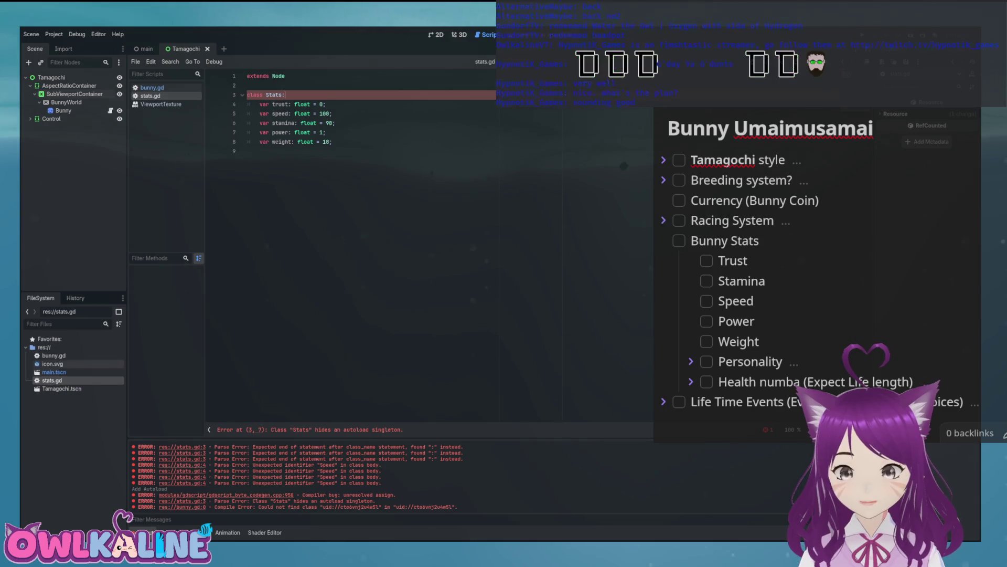
Change bunny.gd's Stats type and constructor to Stats.Stats, then test-run the game with F5.
click(54, 372)
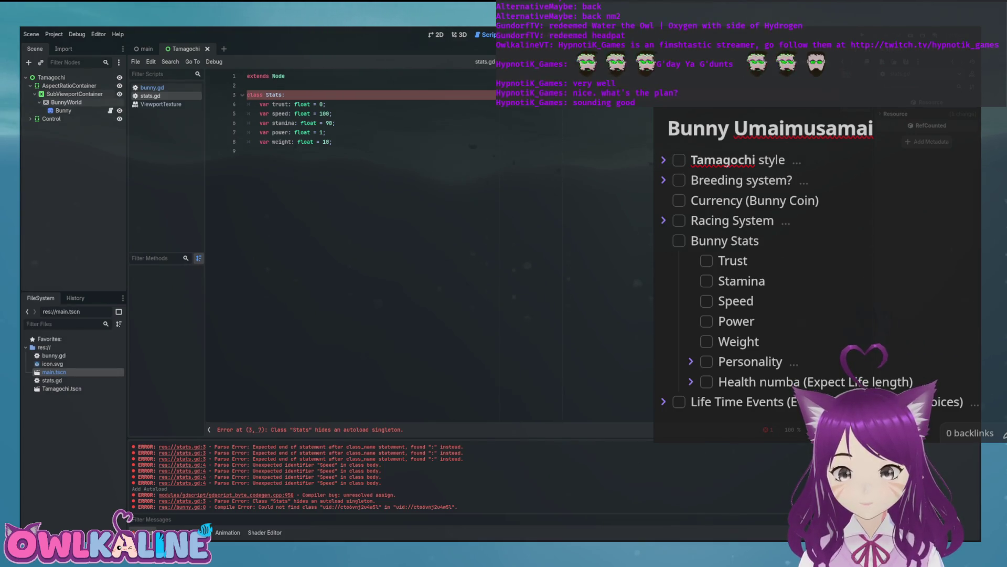
click(110, 111)
click(298, 113)
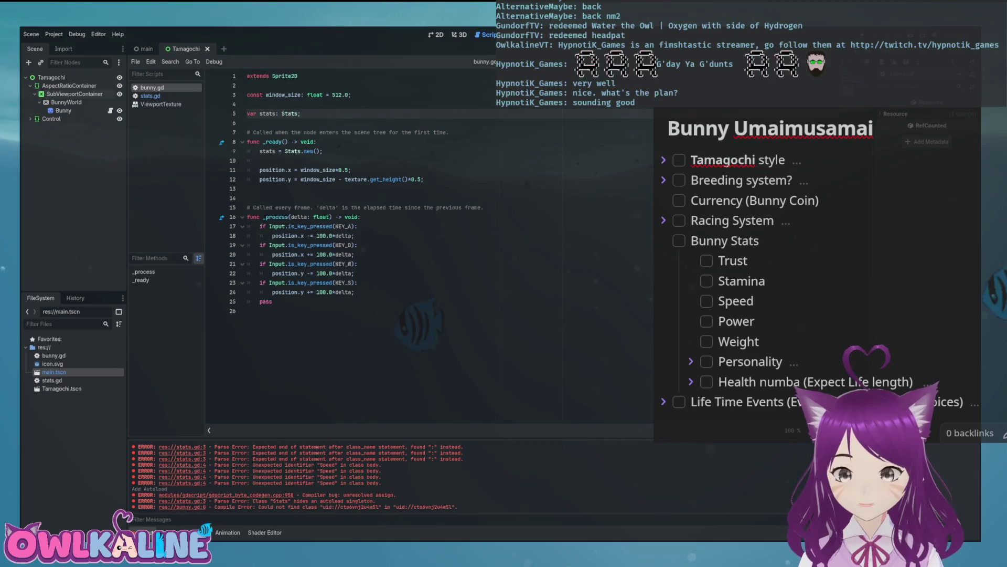
text(Stats)
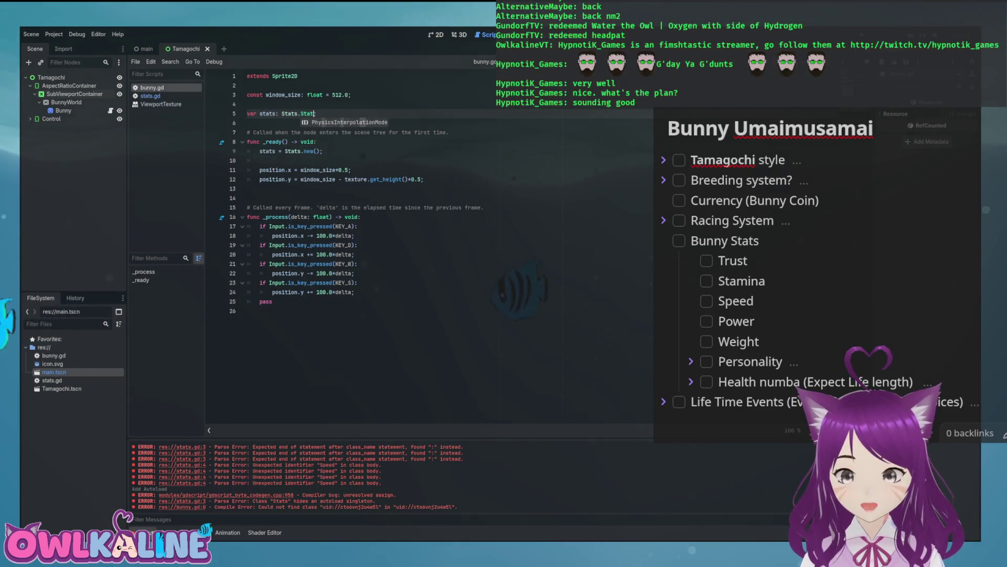
text(;)
key(Down)
key(Down)
key(Down)
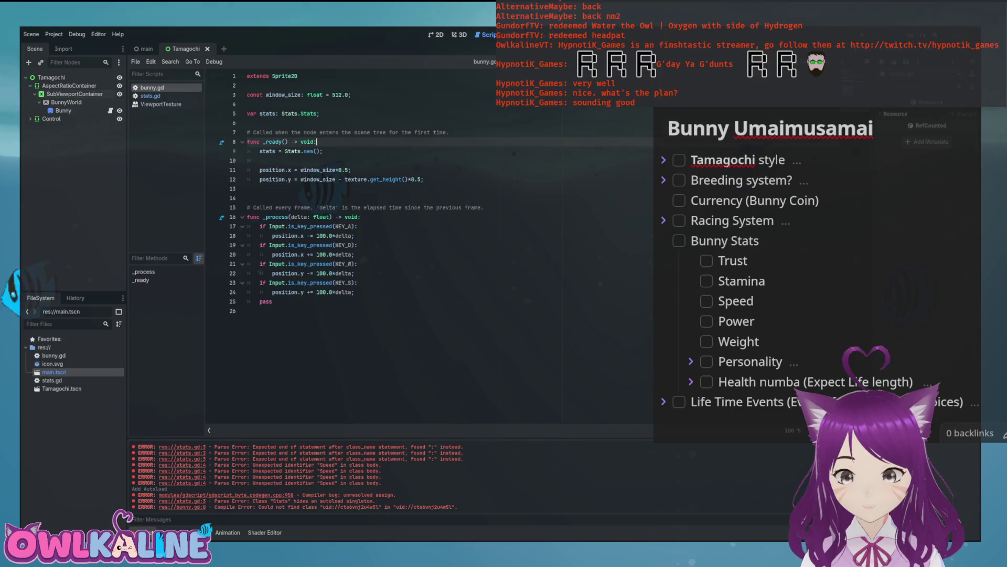
key(Left)
key(Left)
key(Left)
text(.Stats)
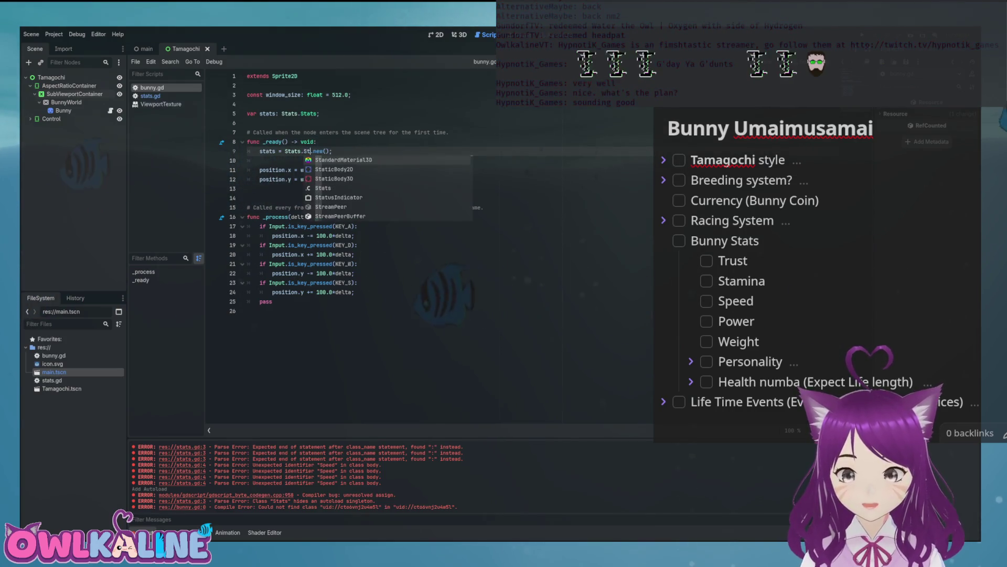
key(Escape)
key(Down)
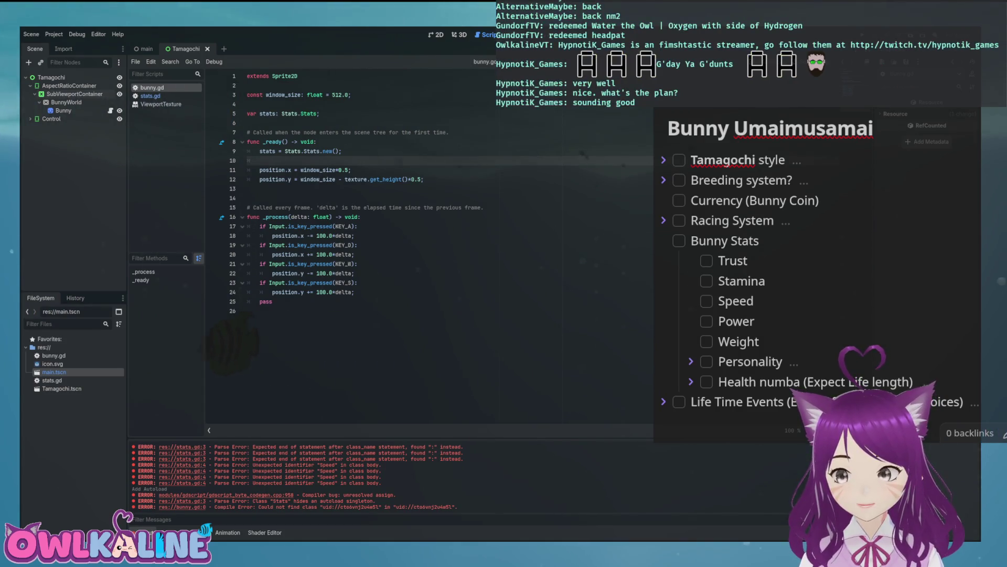
key(F5)
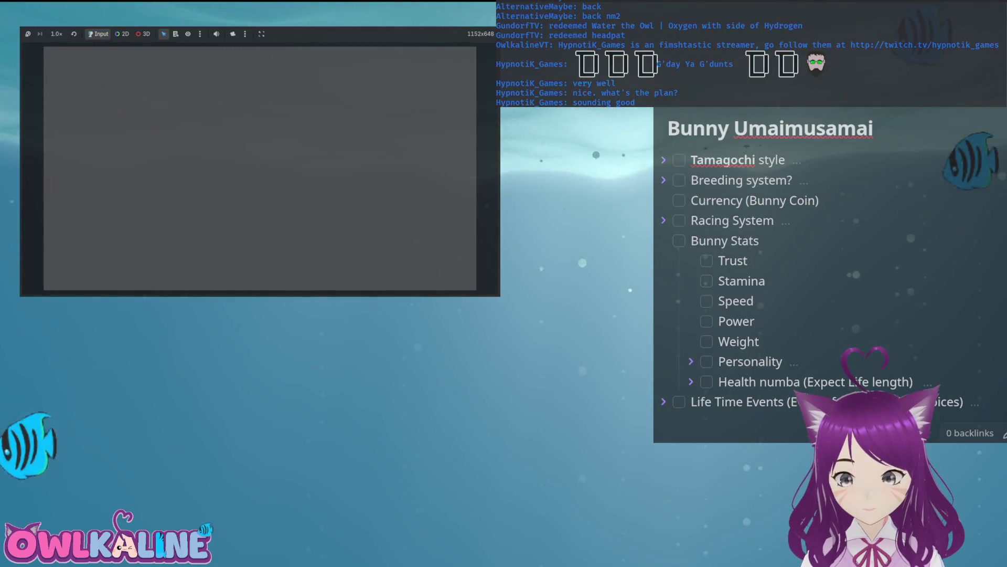
key(F8)
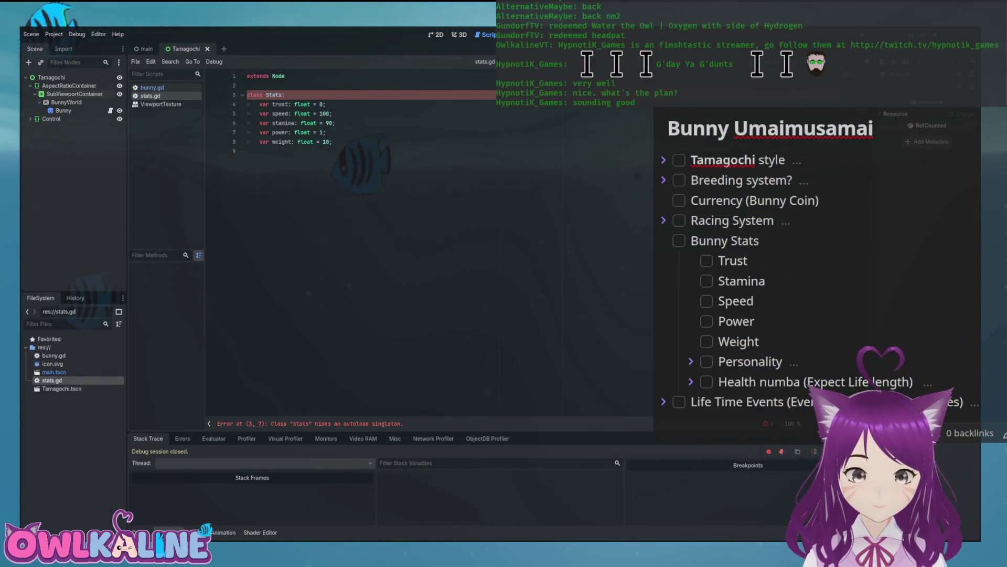
Rename the stats.gd file to structs.gd.
right_click(52, 380)
click(47, 104)
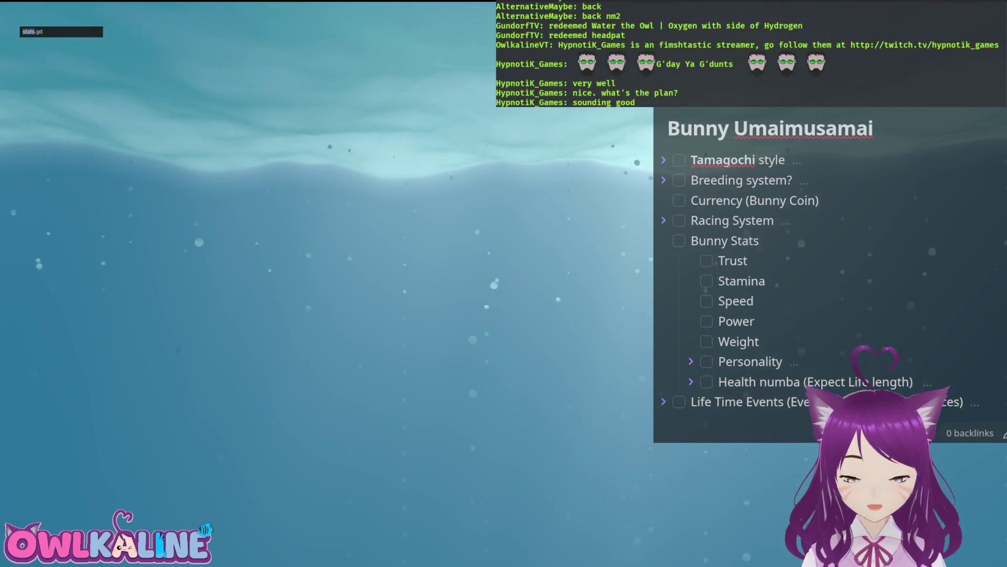
key(BackSpace)
text(stru)
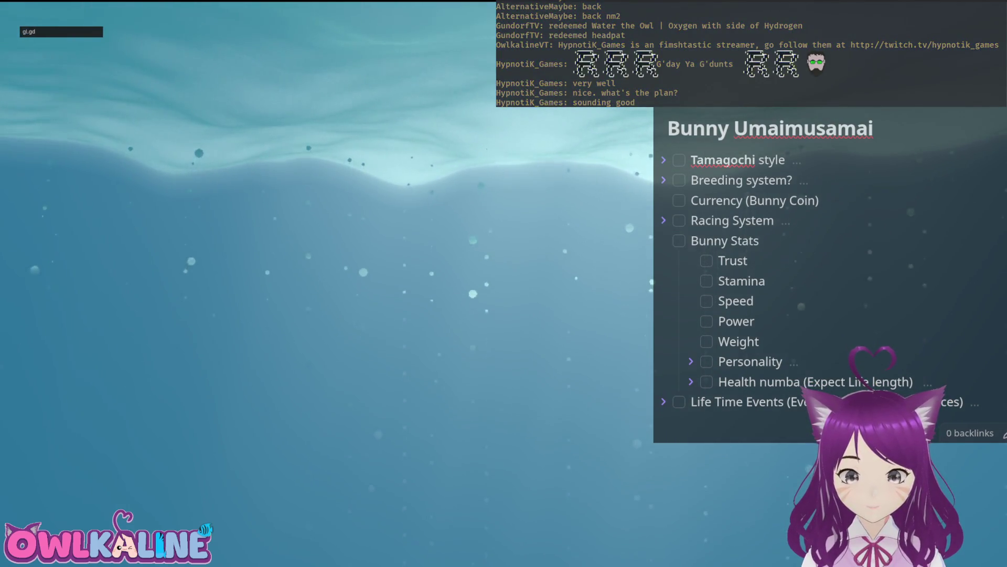
text(cts)
key(Return)
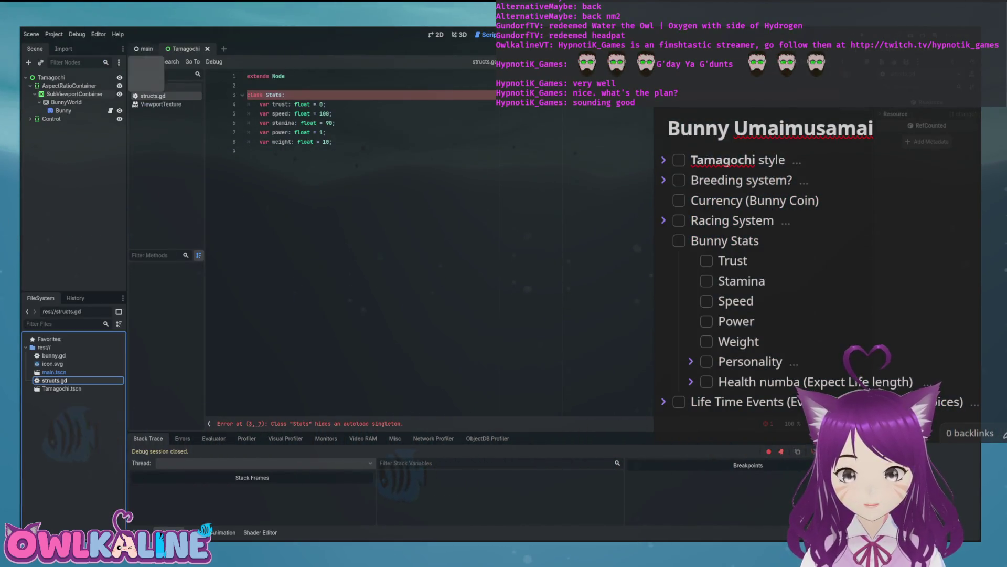
Rename the Stats autoload to Structs in Project Settings.
click(53, 34)
click(68, 47)
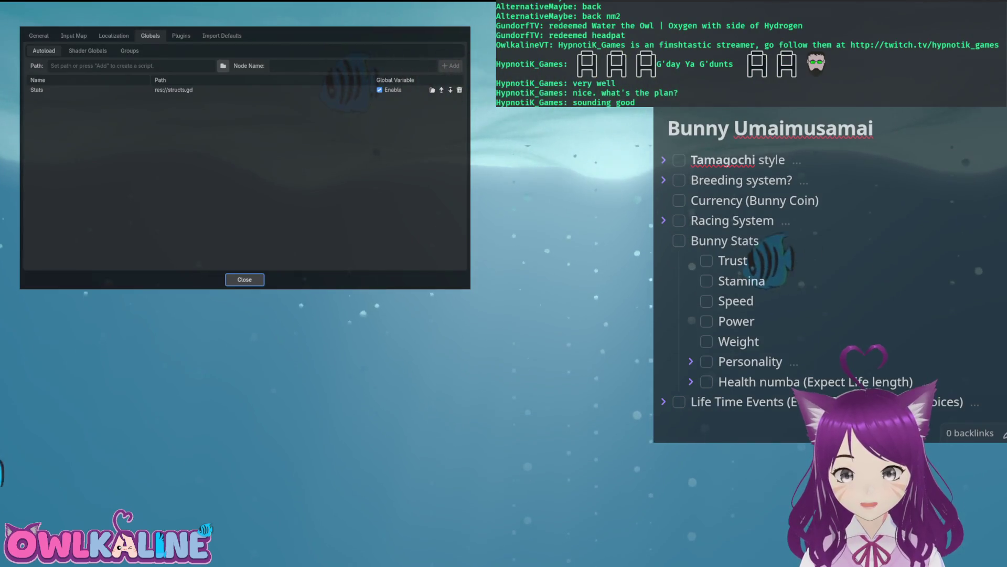
key(super)
text(structs)
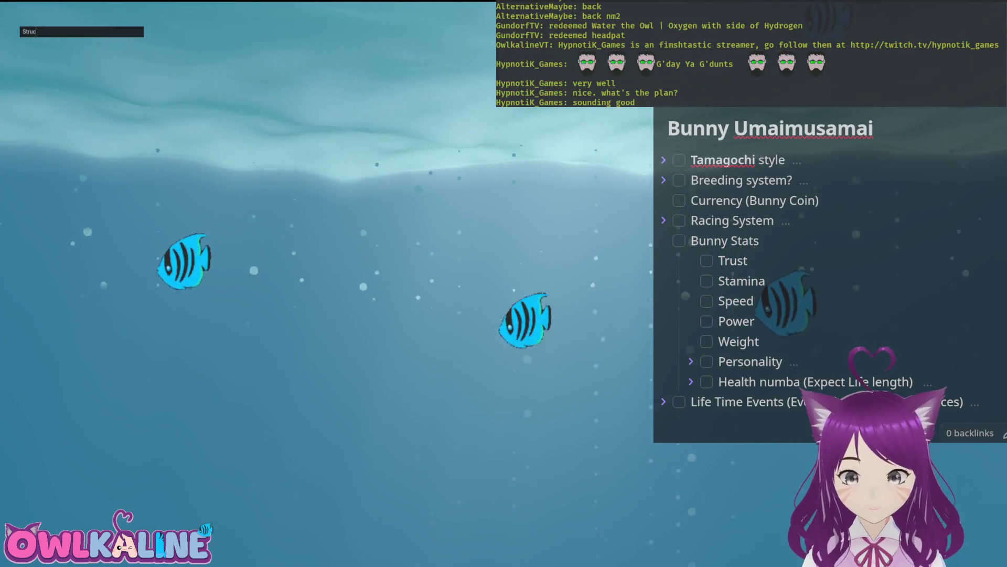
key(Return)
key(Escape)
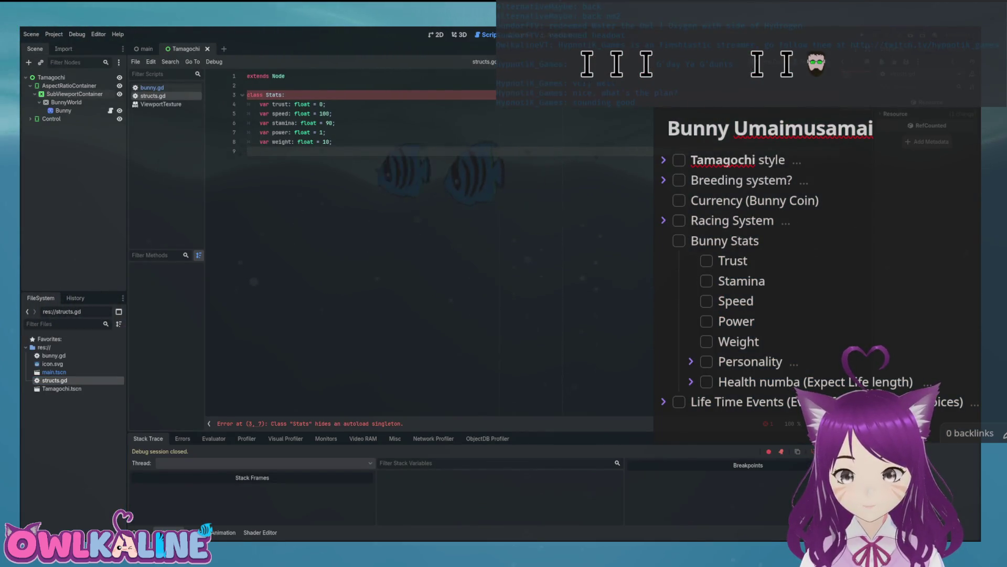
Change bunny.gd's Stats references to Structs.Stats and run the game to verify.
click(152, 88)
click(292, 114)
double_click(292, 113)
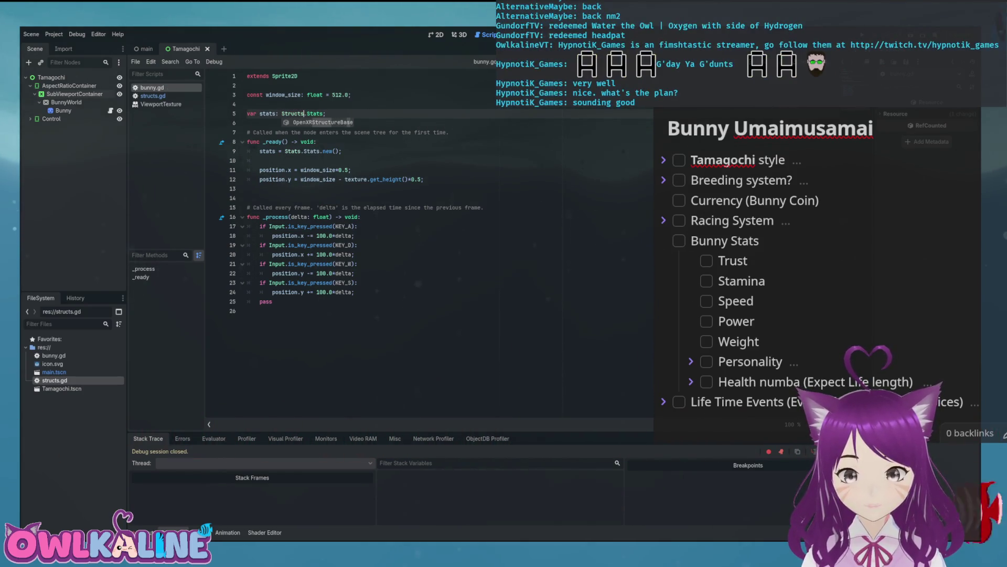
double_click(294, 152)
text(Structs)
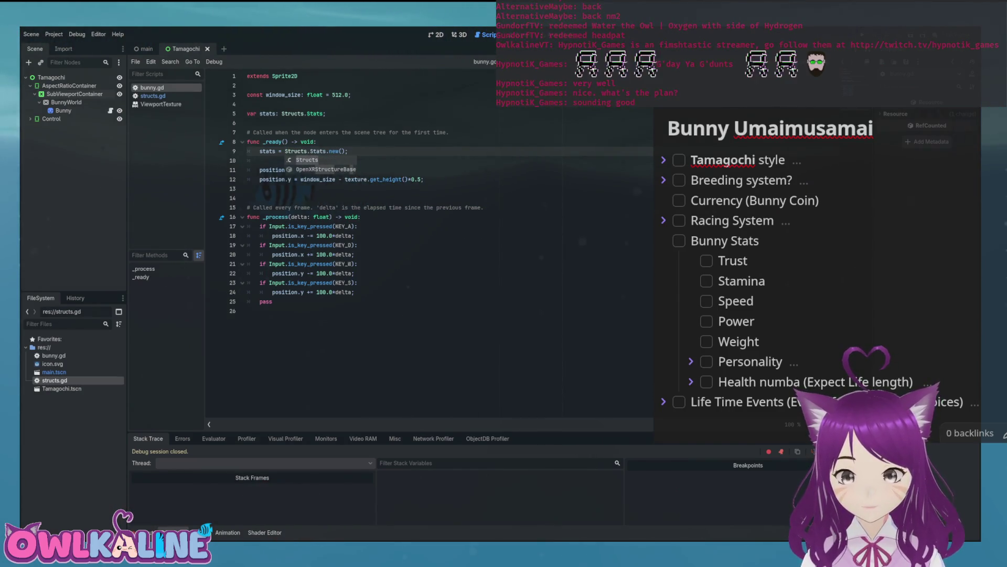
key(Escape)
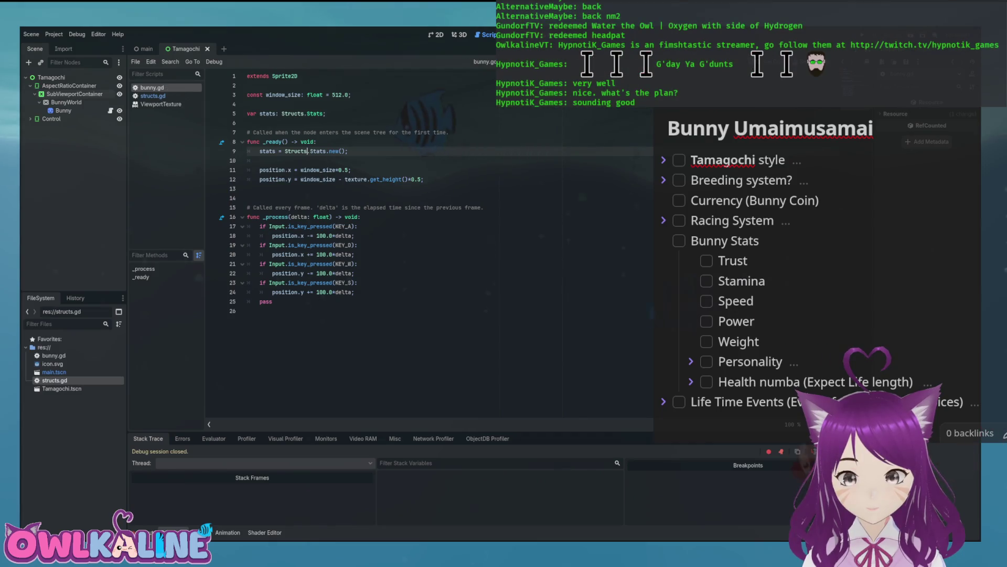
click(351, 169)
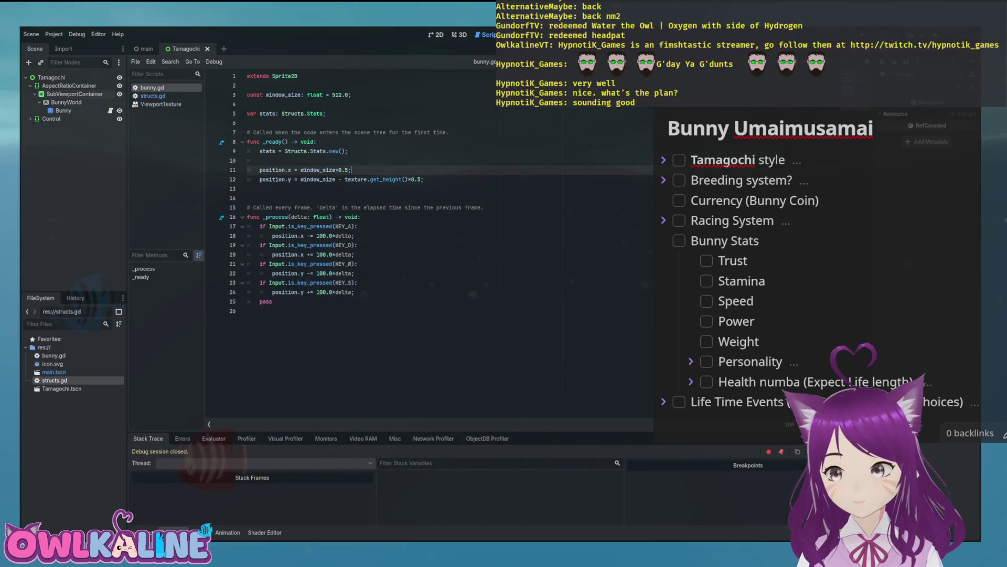
key(F5)
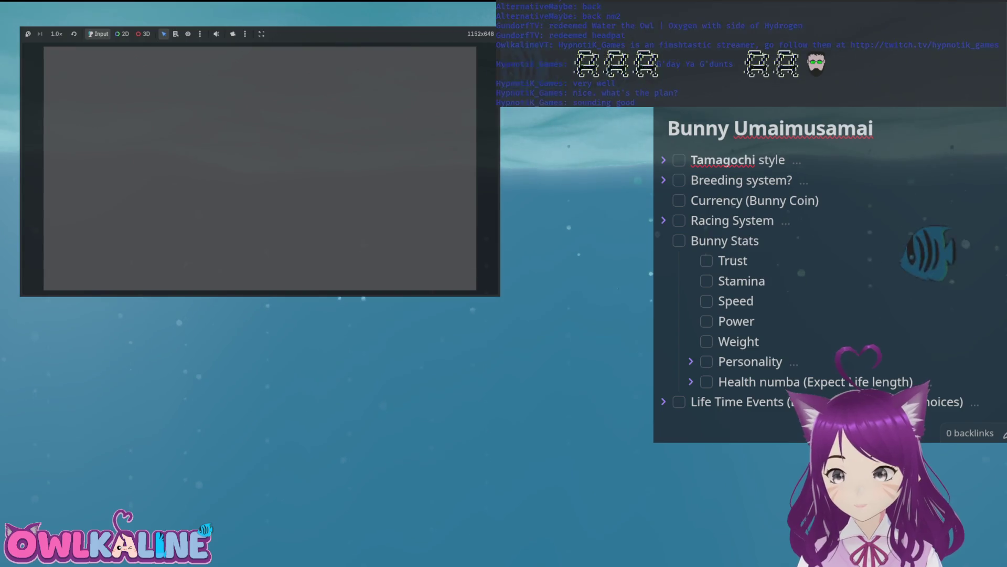
key(F8)
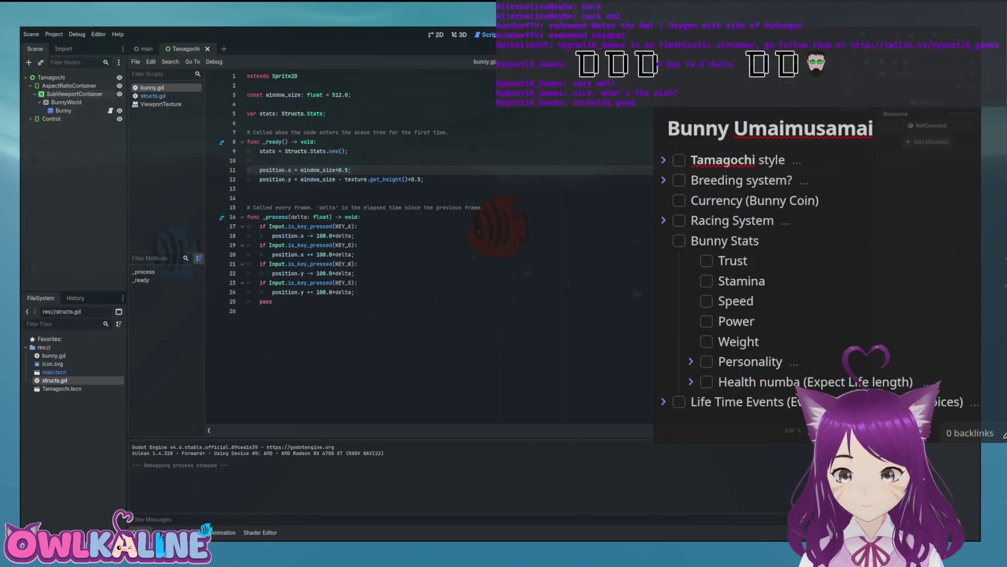
Delete the old movement input code and the pass placeholder from _process.
mouse_move(355, 293)
mouse_down()
mouse_move(260, 264)
mouse_move(260, 226)
mouse_up()
key(Delete)
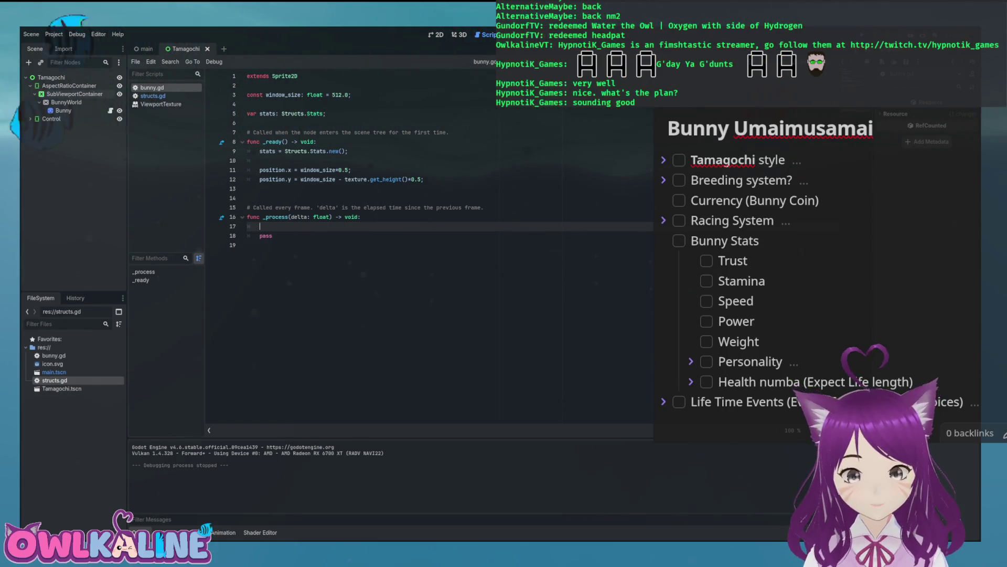
click(361, 217)
click(248, 123)
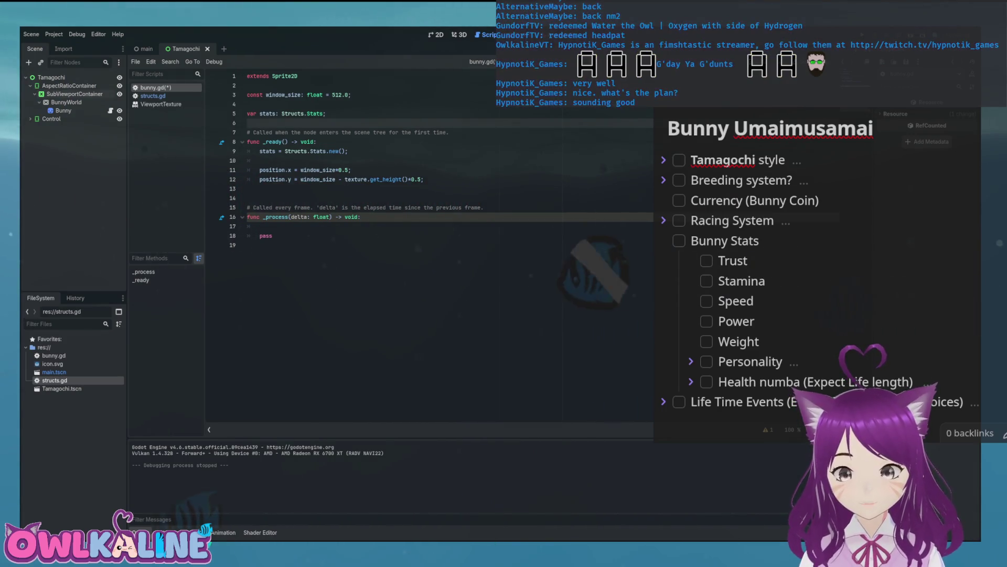
drag(261, 226, 273, 235)
key(BackSpace)
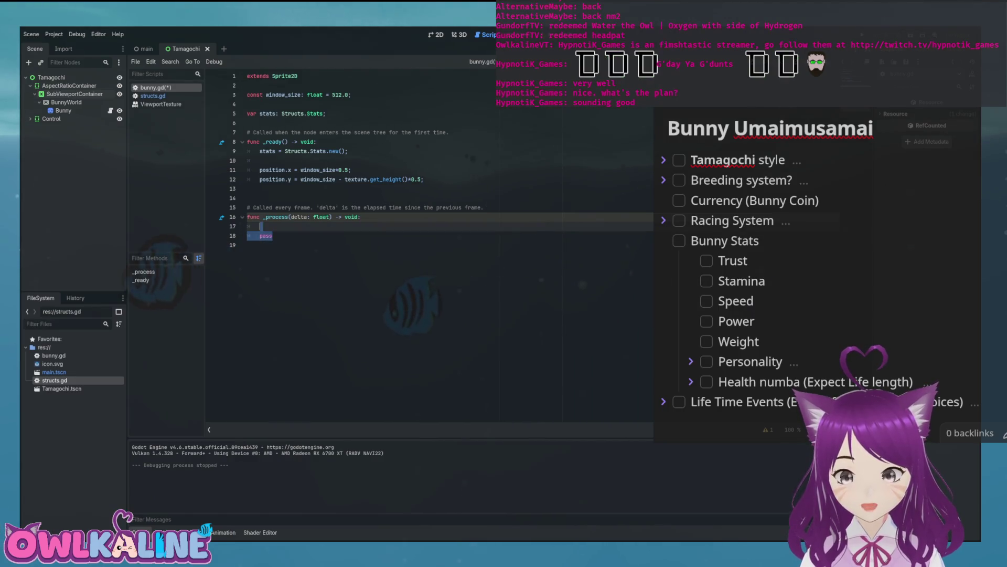
key(Return)
key(Return)
key(Up)
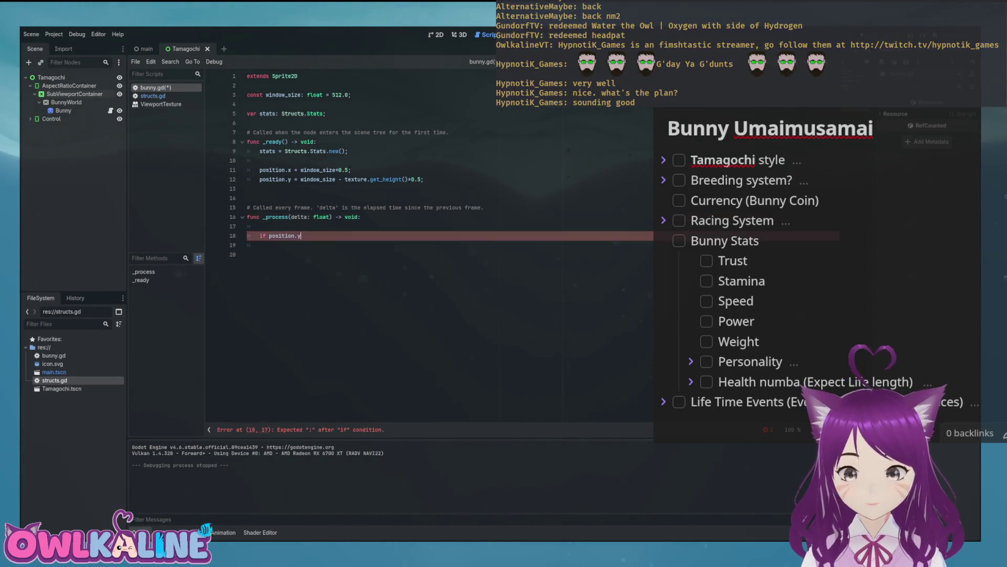
Declare 'var ground: float;', move the texture-height expression into ground in _ready, set position.y = ground, and save.
key(Up)
key(Up)
key(Up)
key(ctrl+shift+Return)
key(ctrl+shift+Return)
text(var ground: float;)
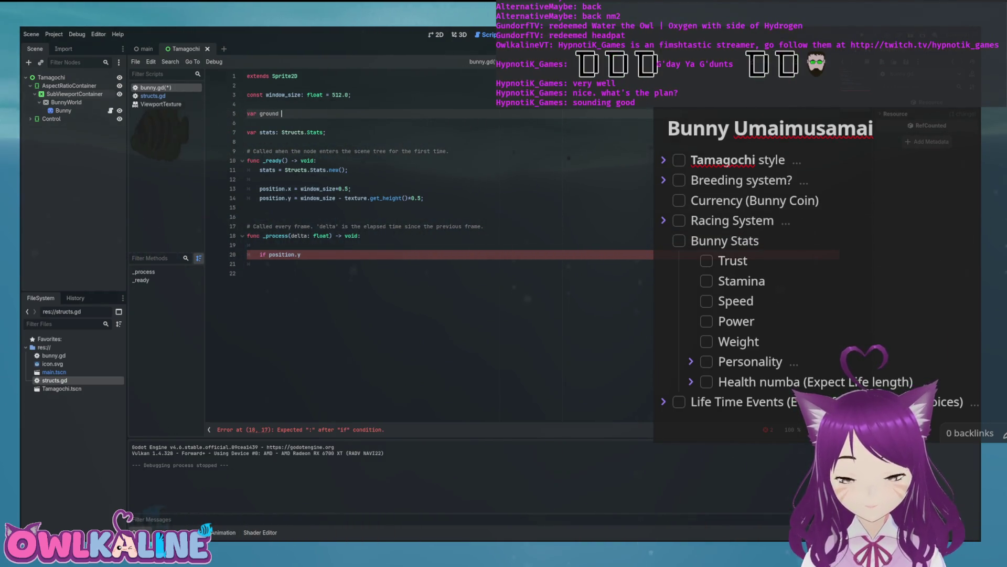
key(Down)
key(Down)
key(Down)
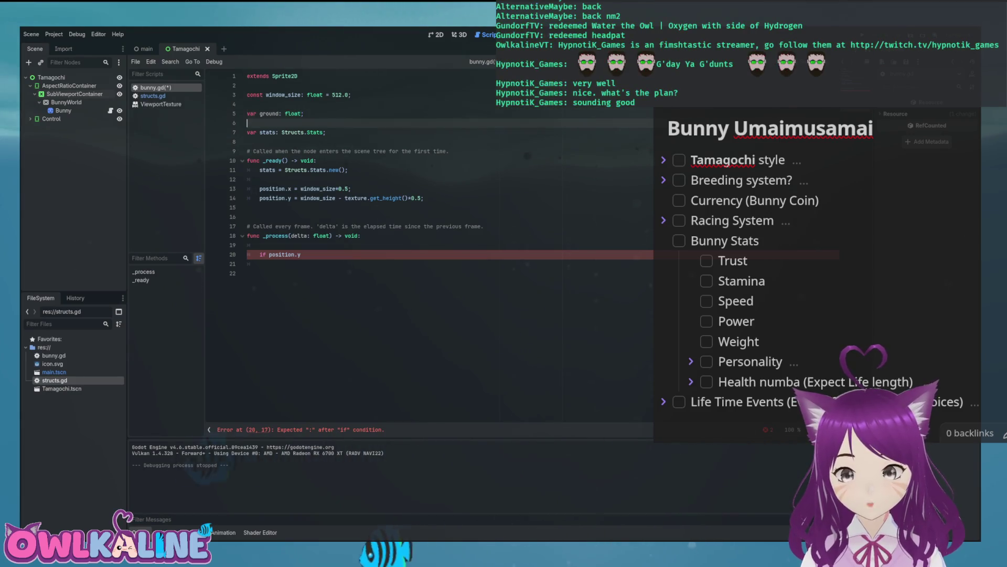
key(ctrl+shift+Return)
key(ctrl+shift+Return)
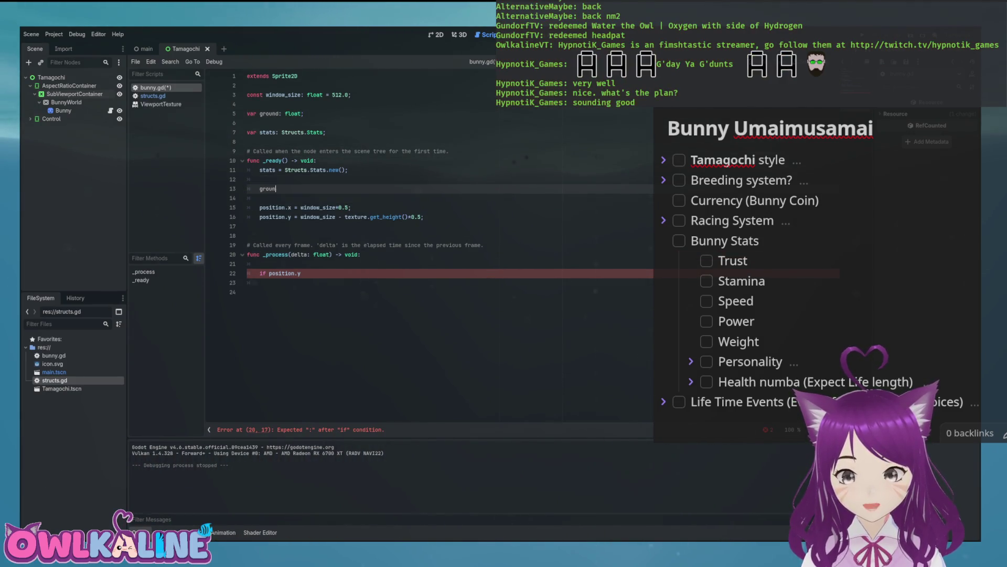
click(290, 217)
key(ctrl+x)
click(288, 189)
key(ctrl+v)
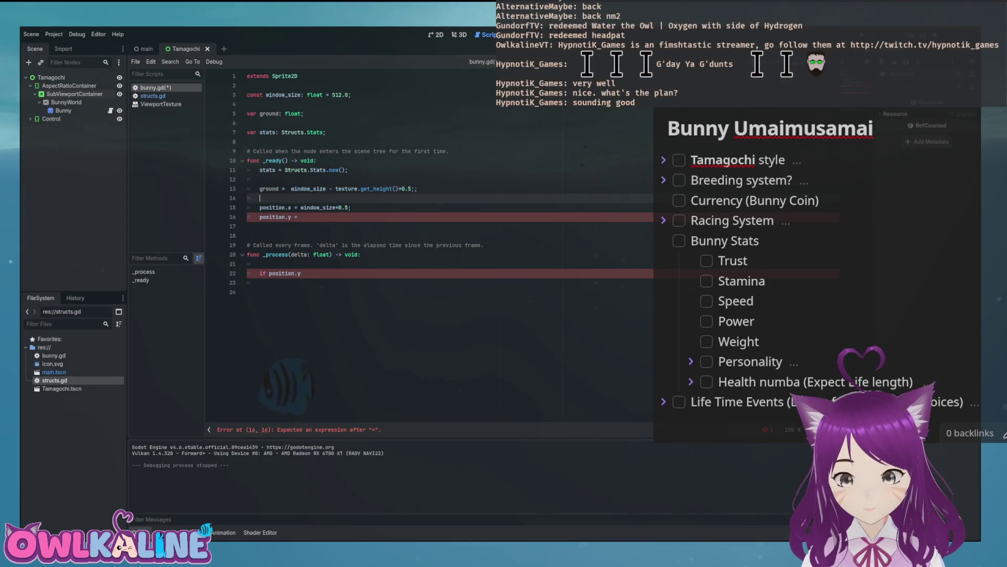
click(297, 217)
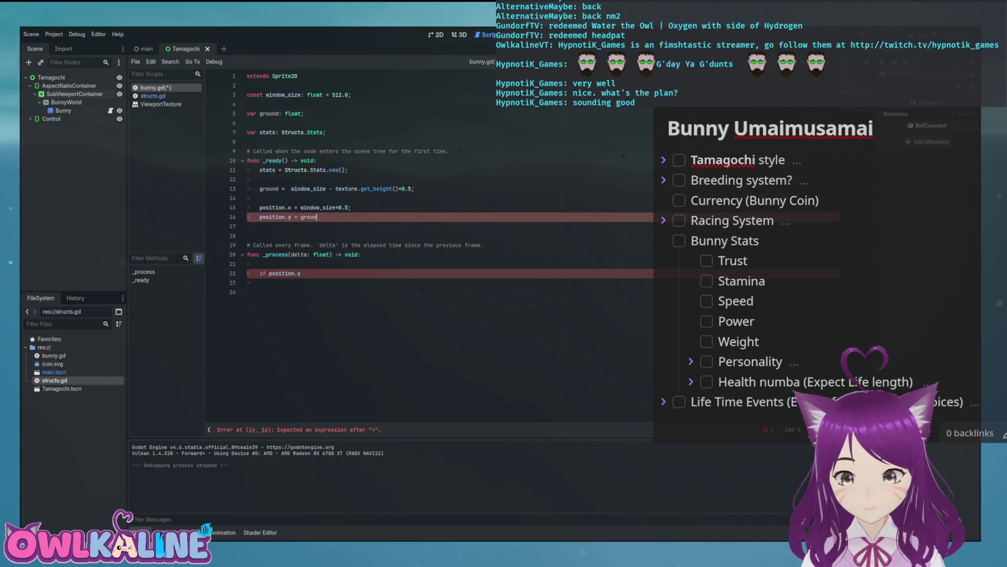
text(;)
key(ctrl+s)
In _process, add 'if position.y >= ground:' that sets position.y = ground and returns.
click(300, 273)
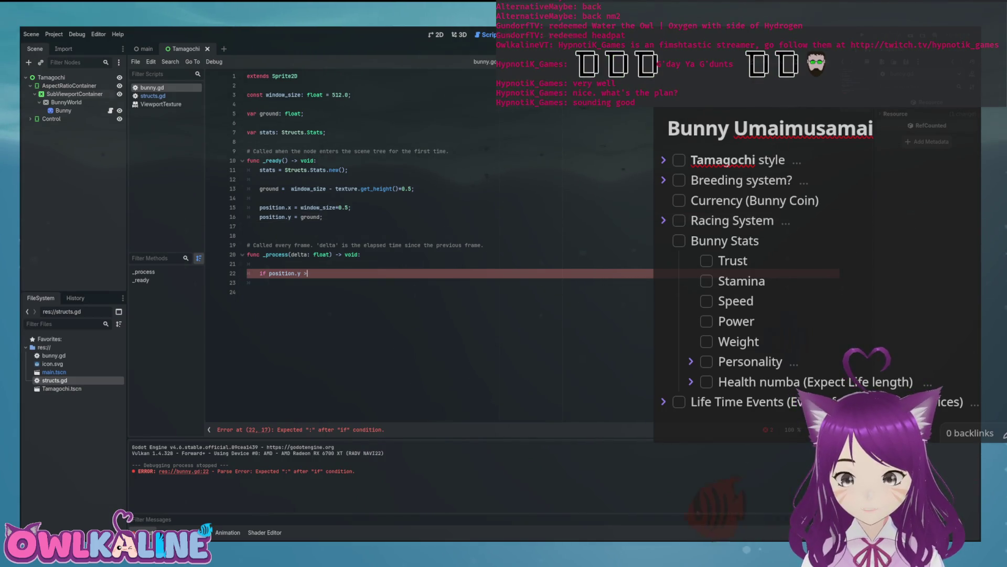
text(ground:)
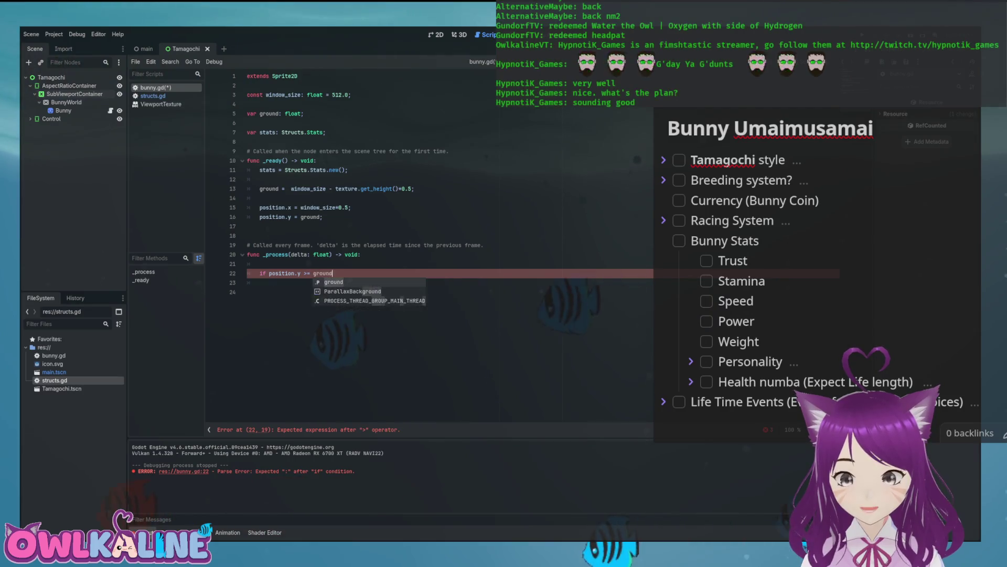
key(Return)
text(position.y)
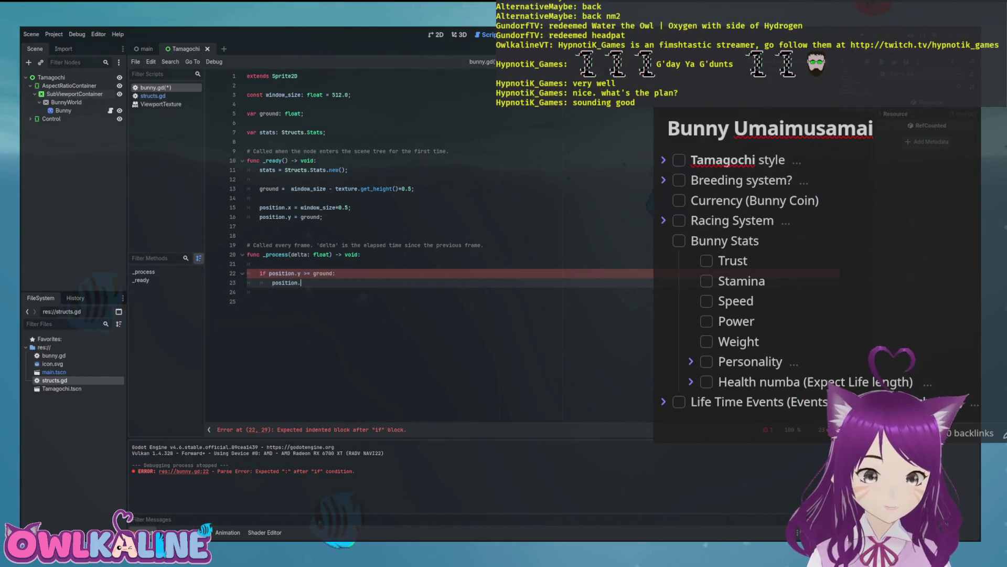
text( = ground;)
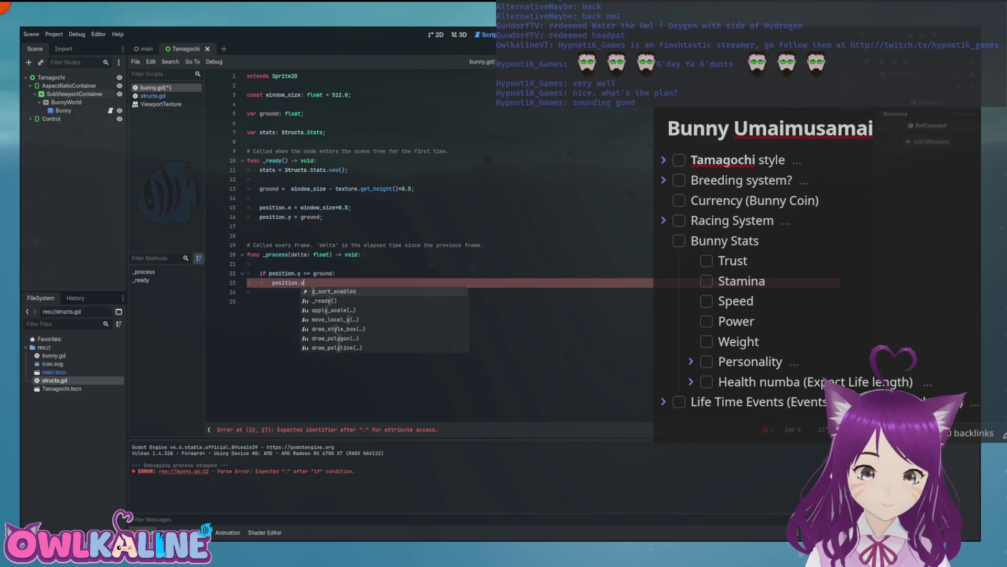
key(Return)
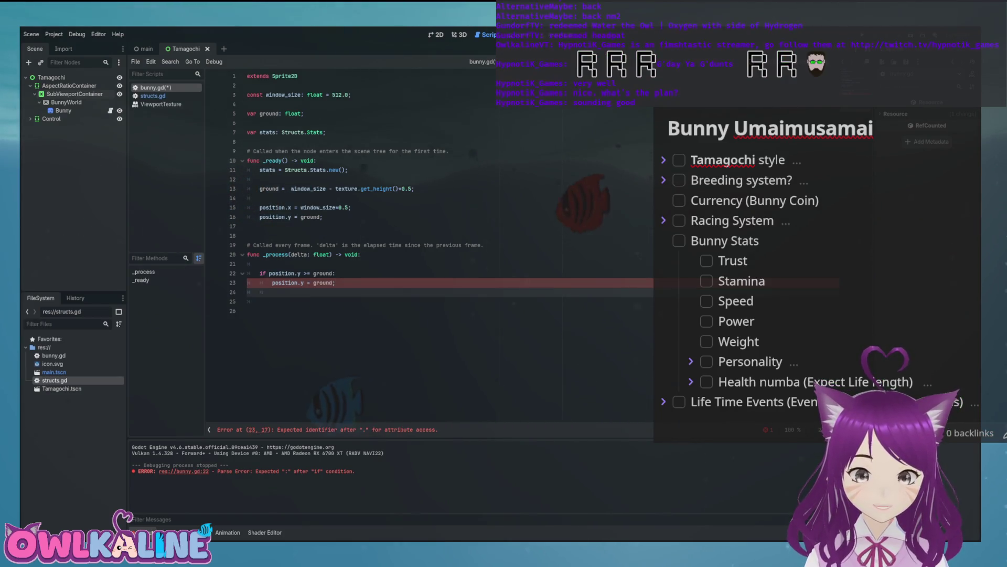
text(return)
key(Return)
key(Down)
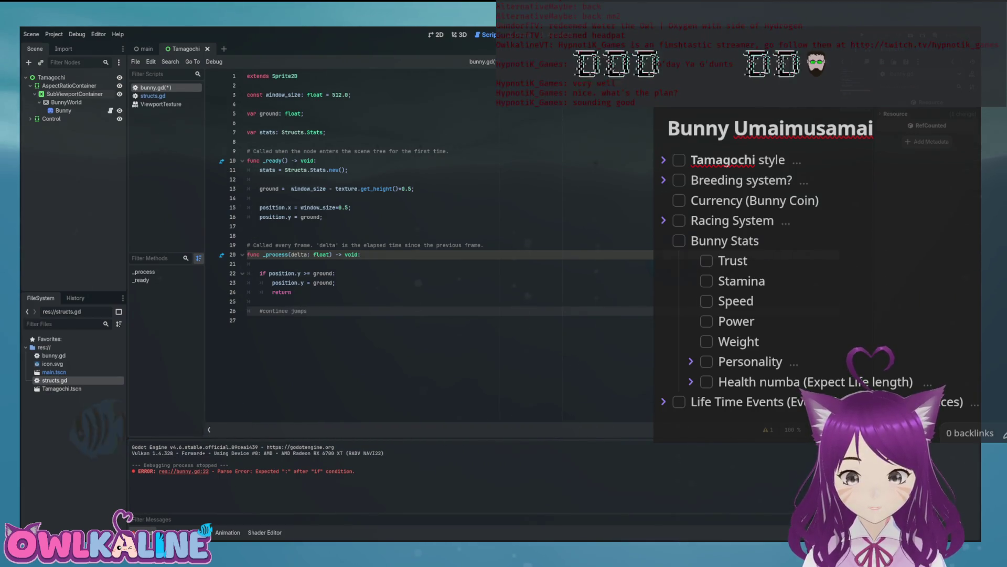
Begin a velocity variable declaration among the variables at the top of the script.
key(Return)
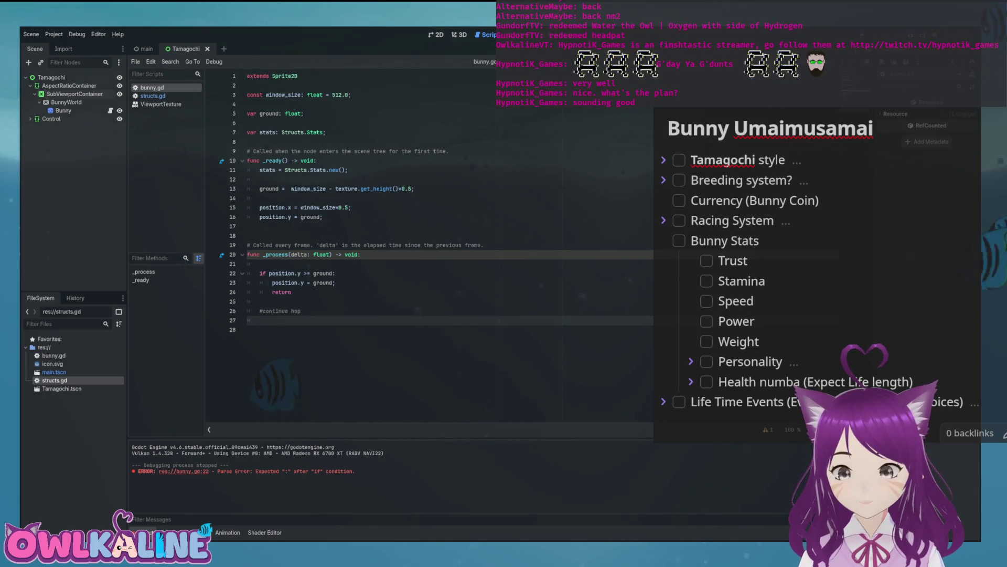
text(velo)
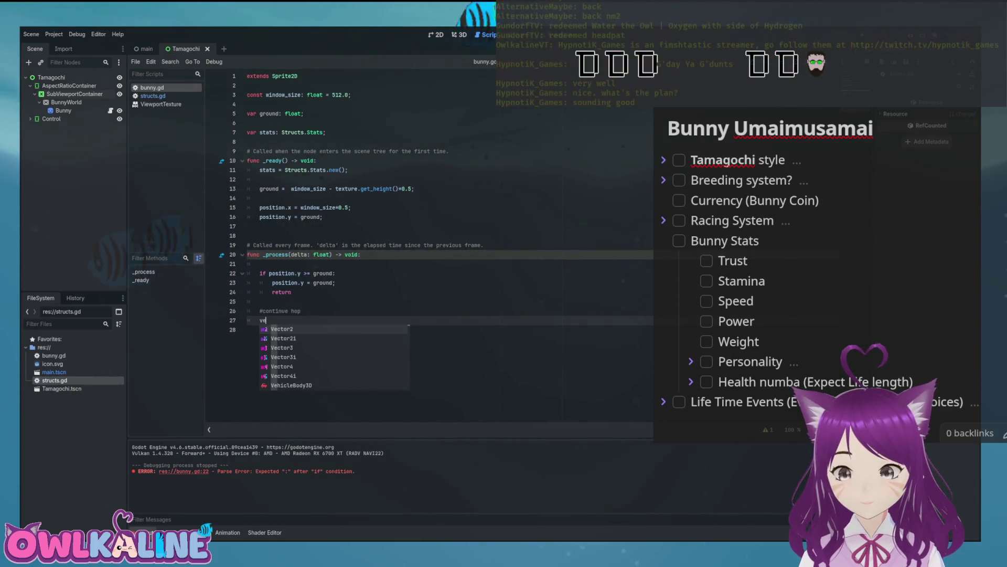
text(ci)
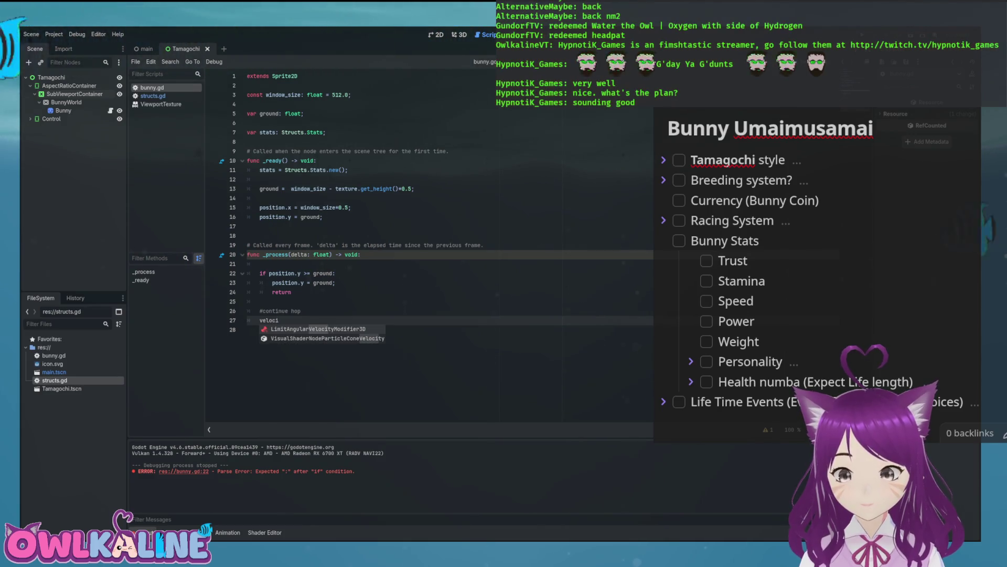
key(BackSpace)
key(BackSpace)
key(BackSpace)
key(Up)
click(260, 274)
click(260, 189)
key(Up)
key(Up)
key(Up)
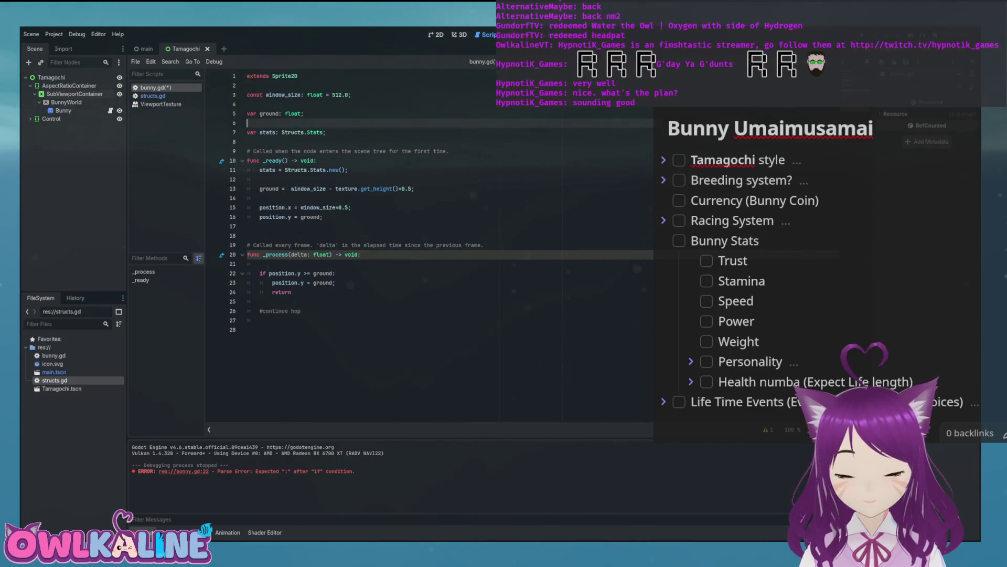
key(Return)
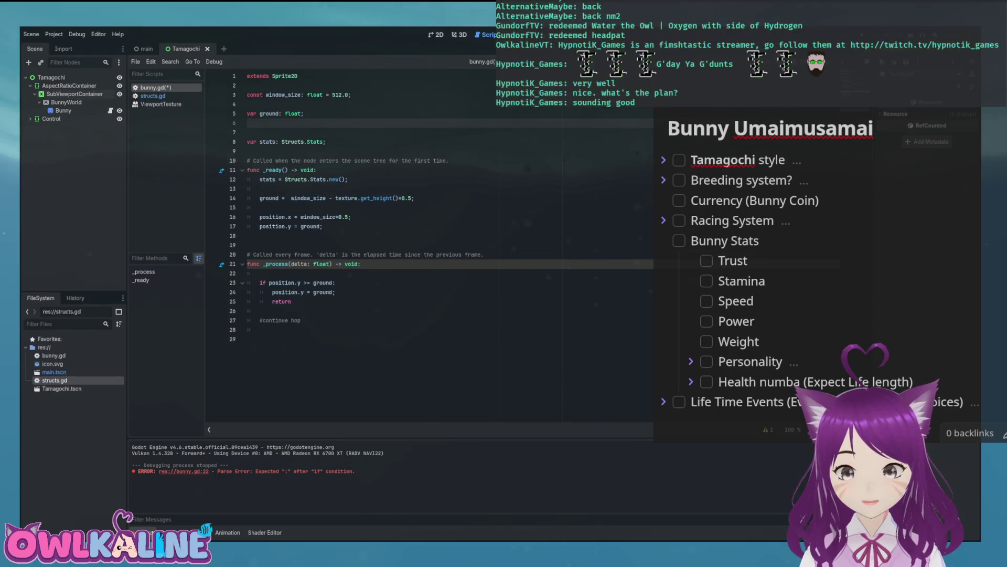
key(Return)
text(velocity: Vector2 =)
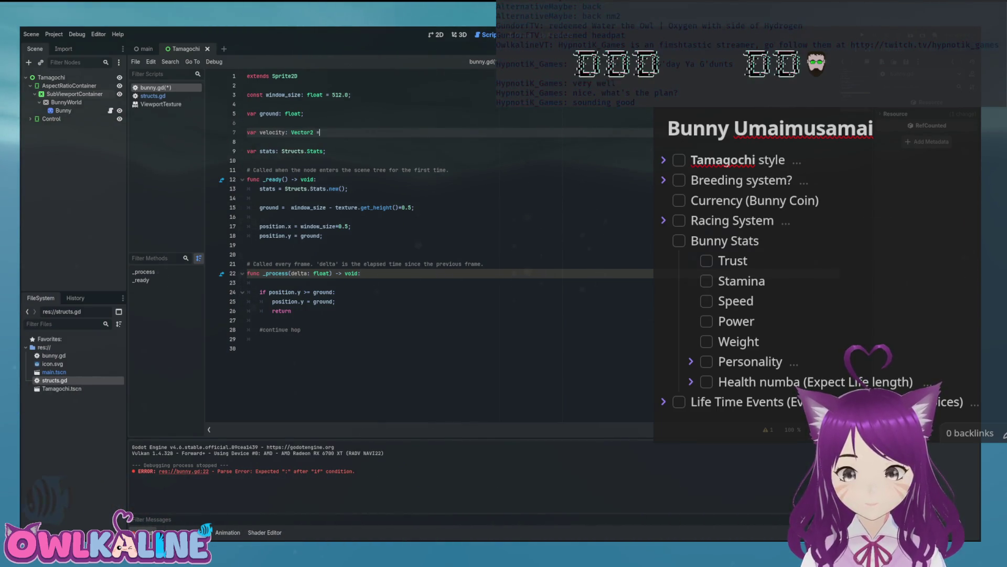
Finish the declaration as 'var velocity: Vector2;' and save.
key(BackSpace)
key(BackSpace)
key(BackSpace)
text(;)
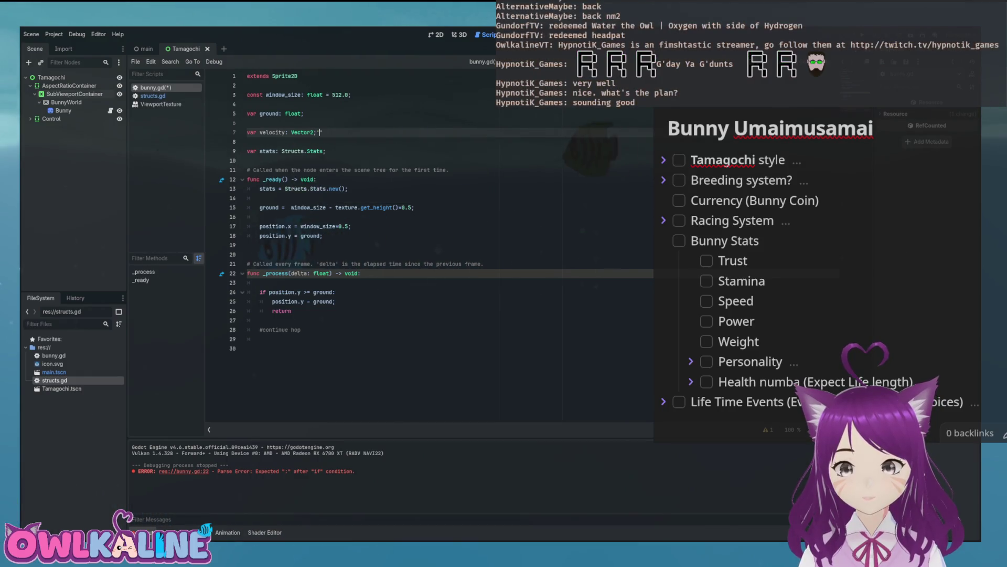
key(ctrl+s)
Initialise velocity to Vector2.ZERO in _ready.
key(Down)
key(Down)
key(Down)
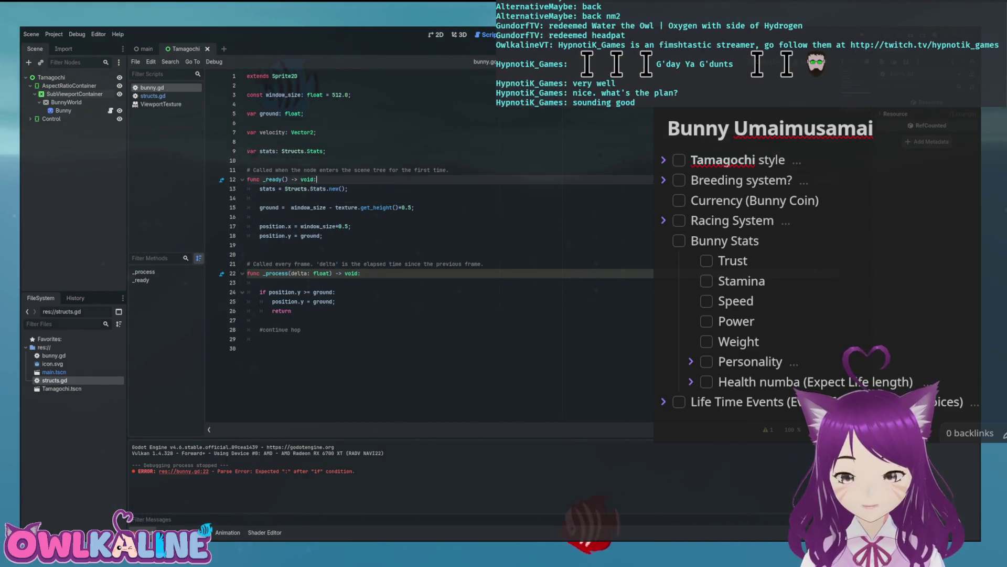
key(ctrl+shift+Return)
key(ctrl+shift+Return)
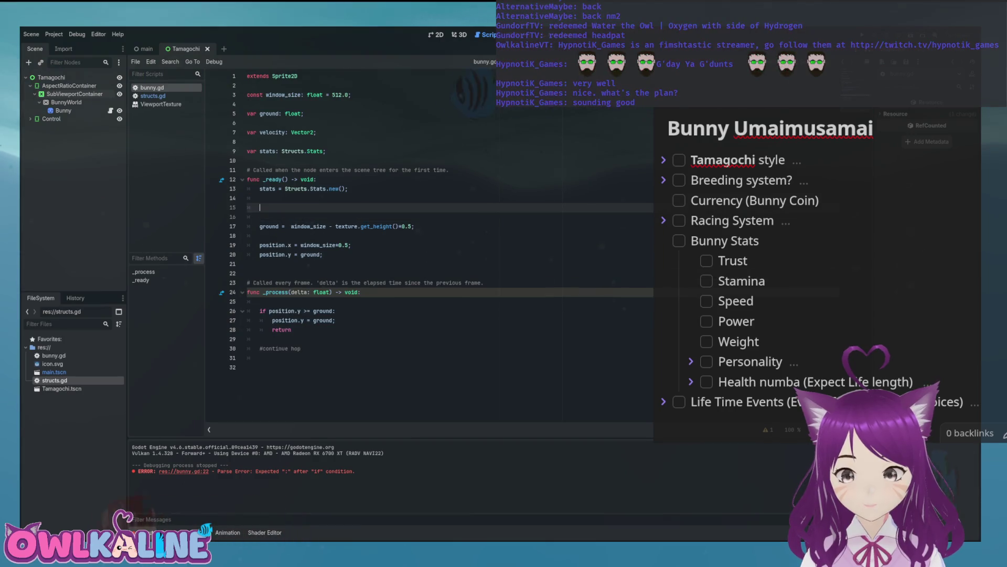
text(ocity: Vecto)
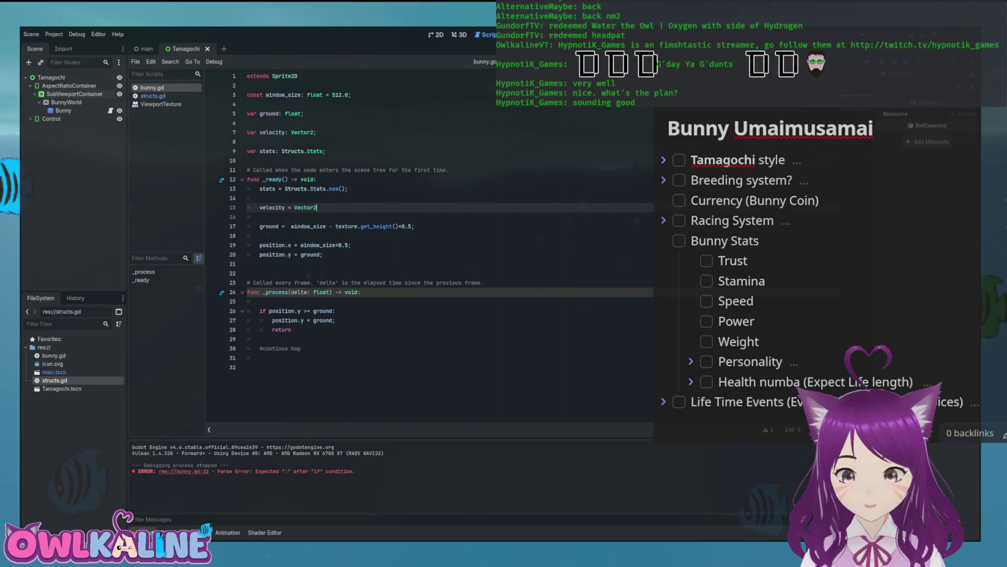
text(r2)
key(BackSpace)
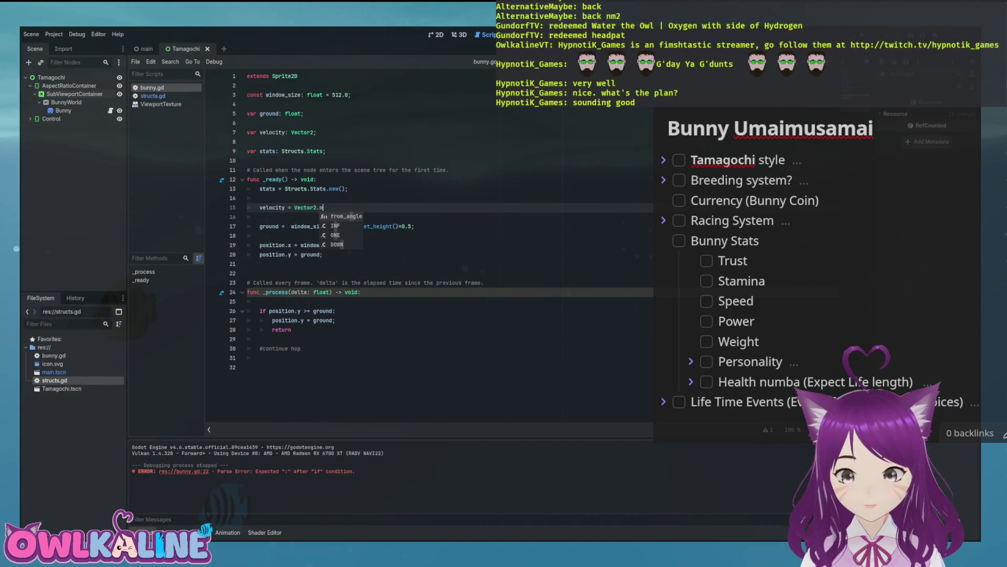
text(.n)
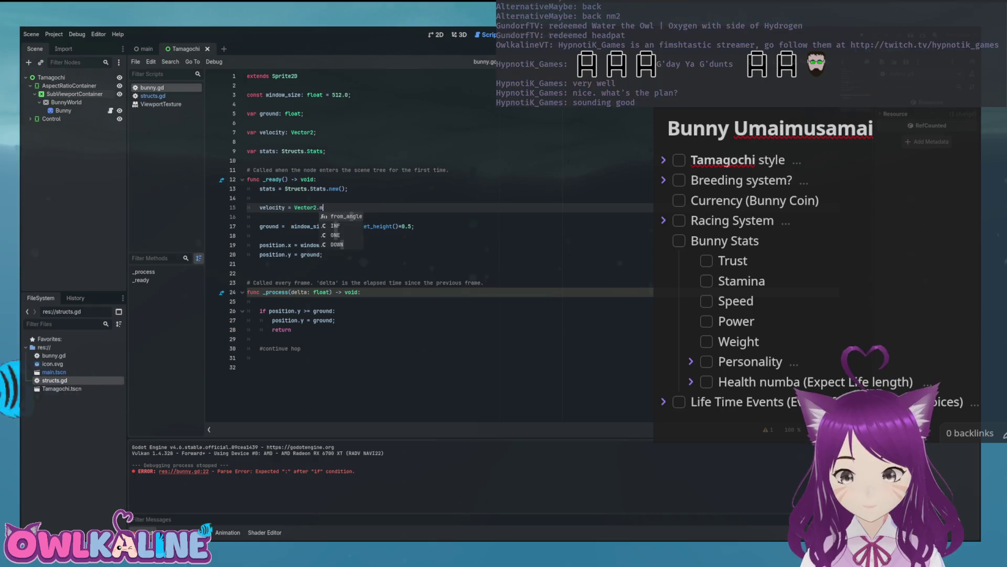
key(BackSpace)
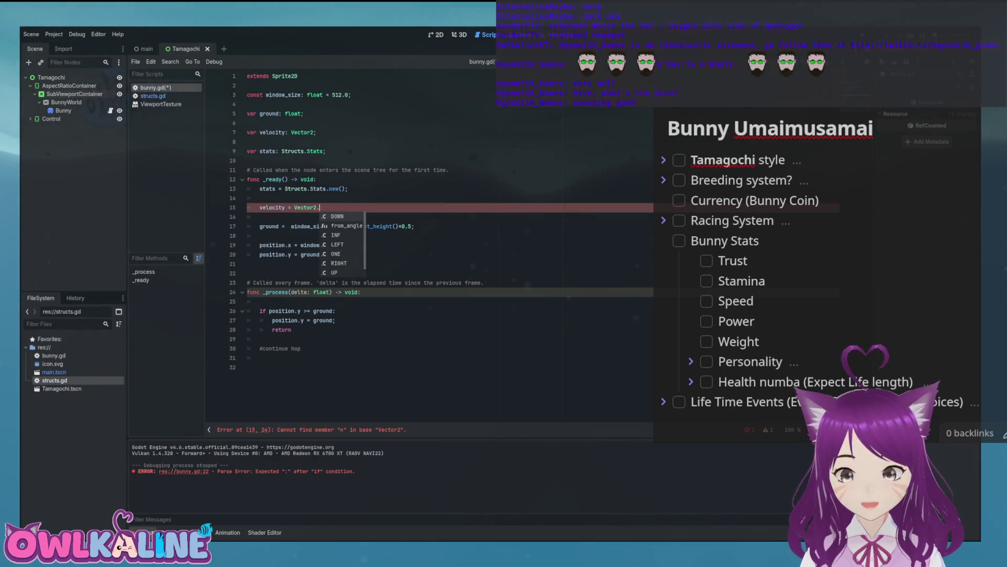
text(ZERO;)
key(Return)
text(;)
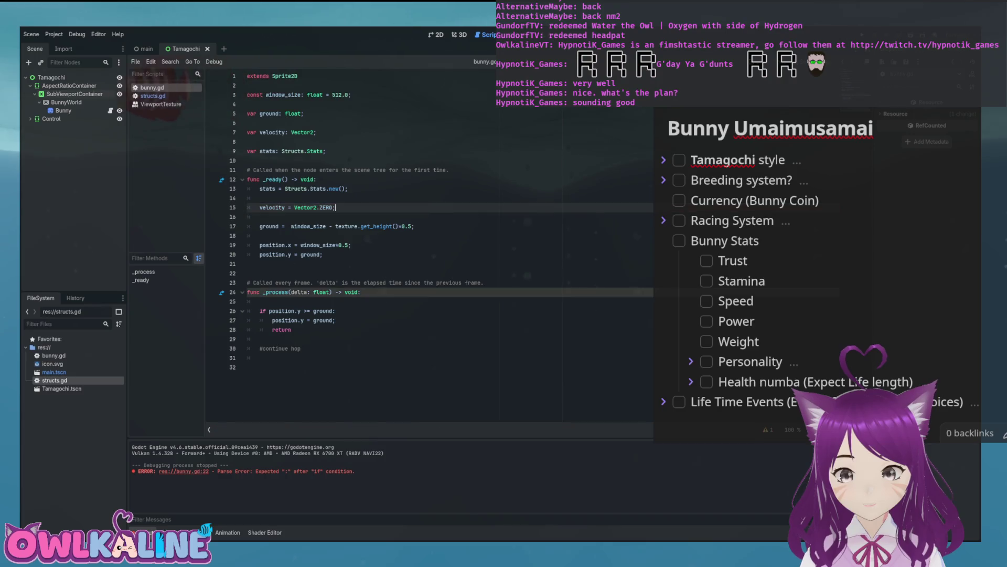
key(Down)
Add 'velocity = Vector2.ZERO;' inside the landing if-block and save the script.
click(259, 358)
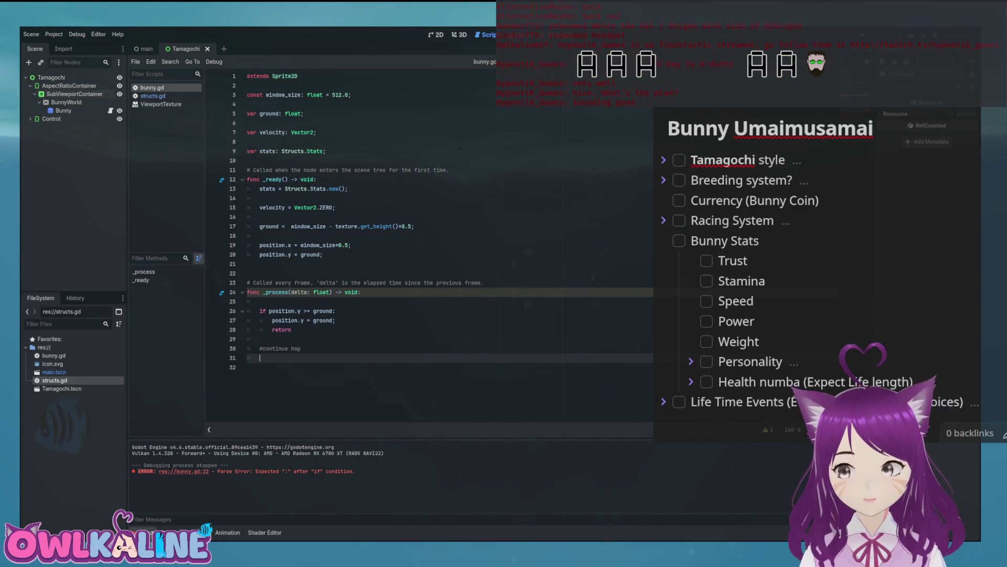
click(335, 320)
key(Return)
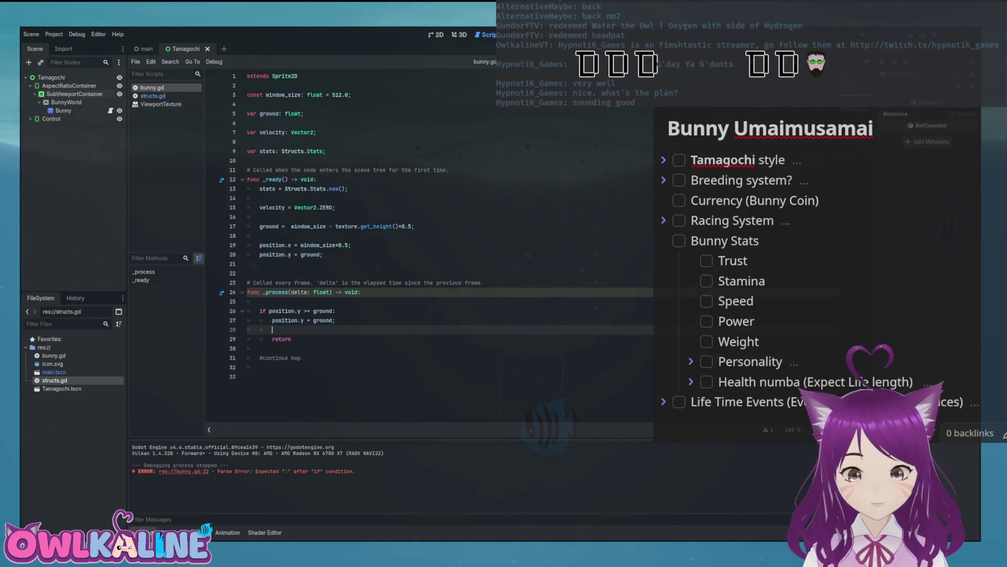
text(velo)
key(Return)
text(= Vel)
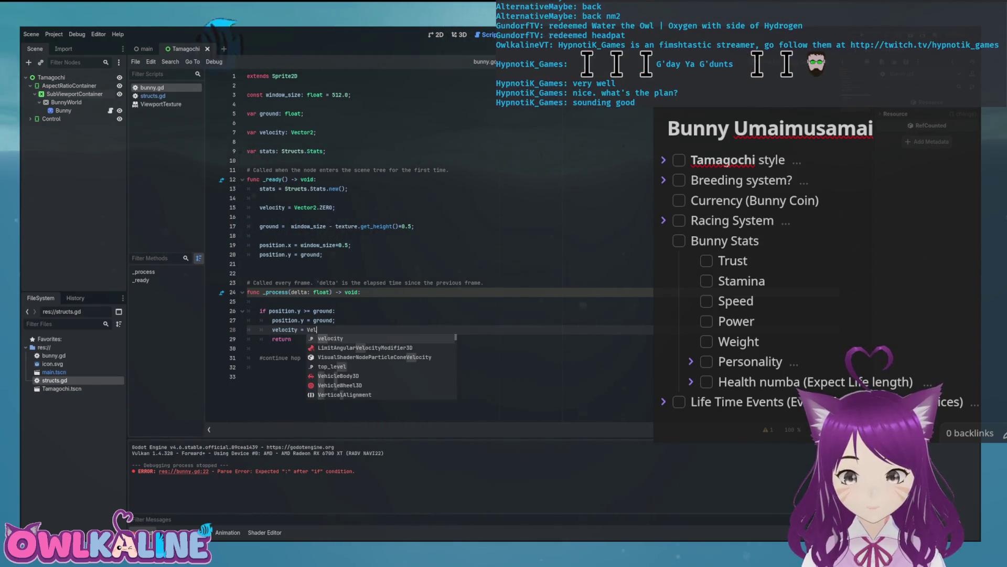
key(BackSpace)
key(BackSpace)
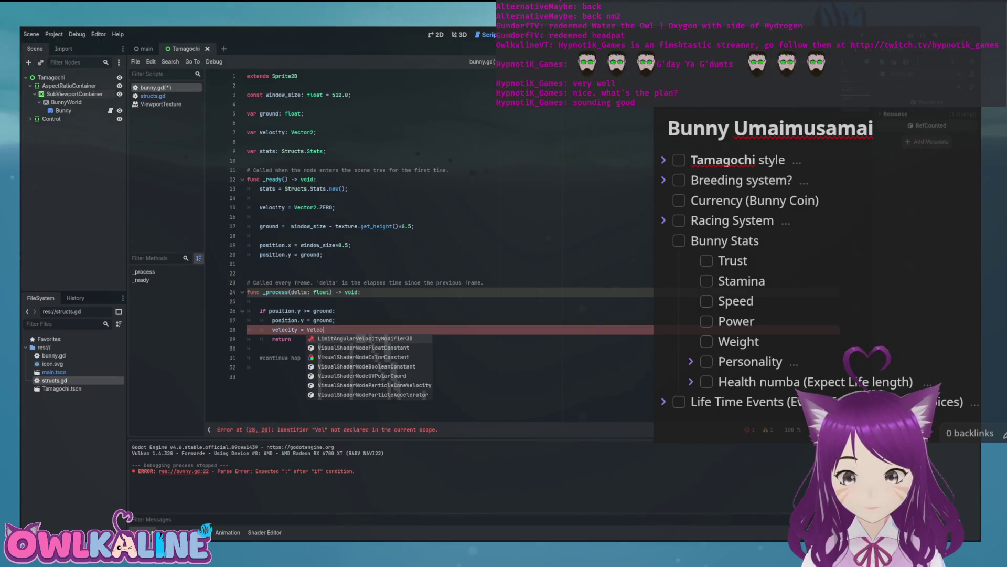
text(ector2.Z)
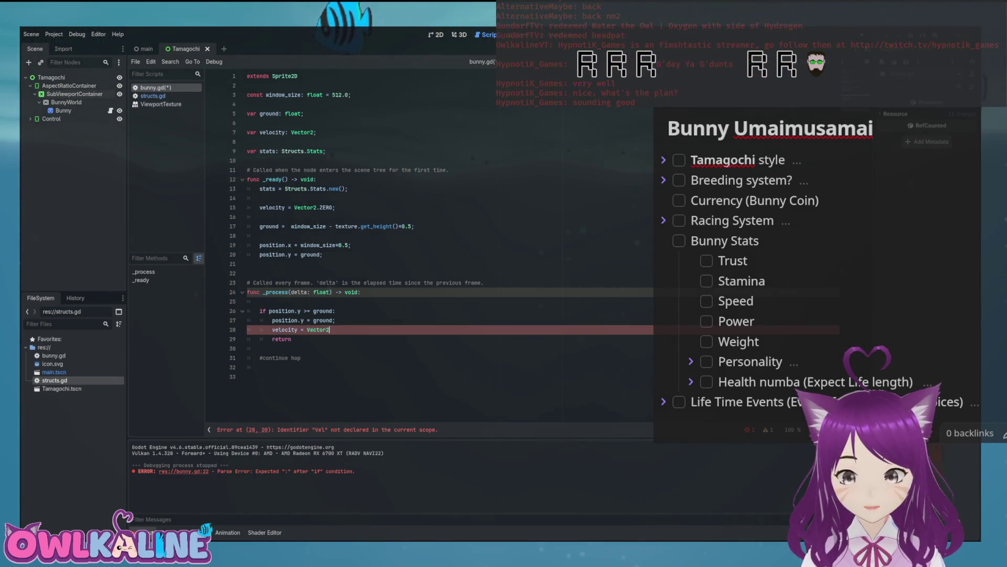
key(Return)
text(;)
click(250, 367)
key(ctrl+s)
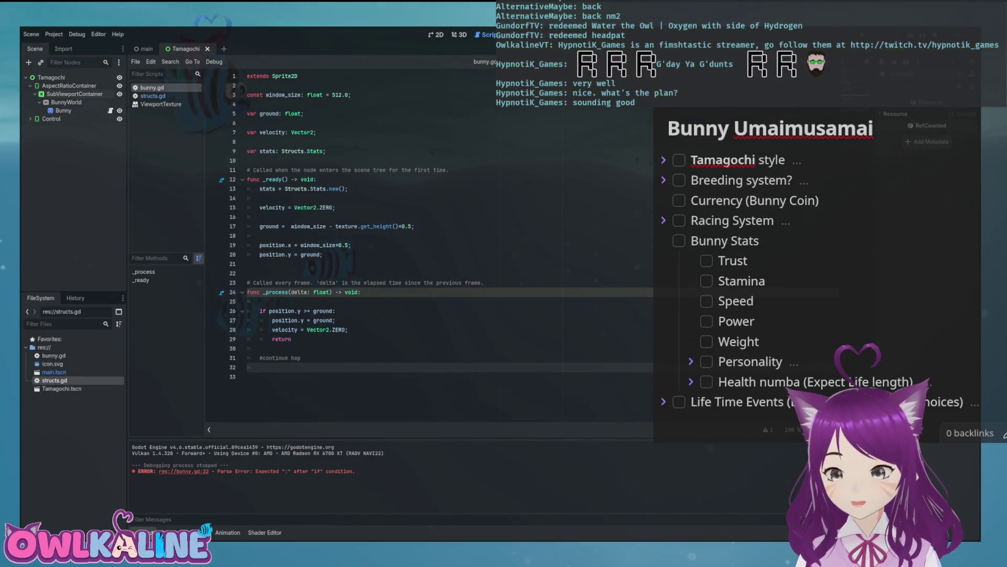
text(position.y )
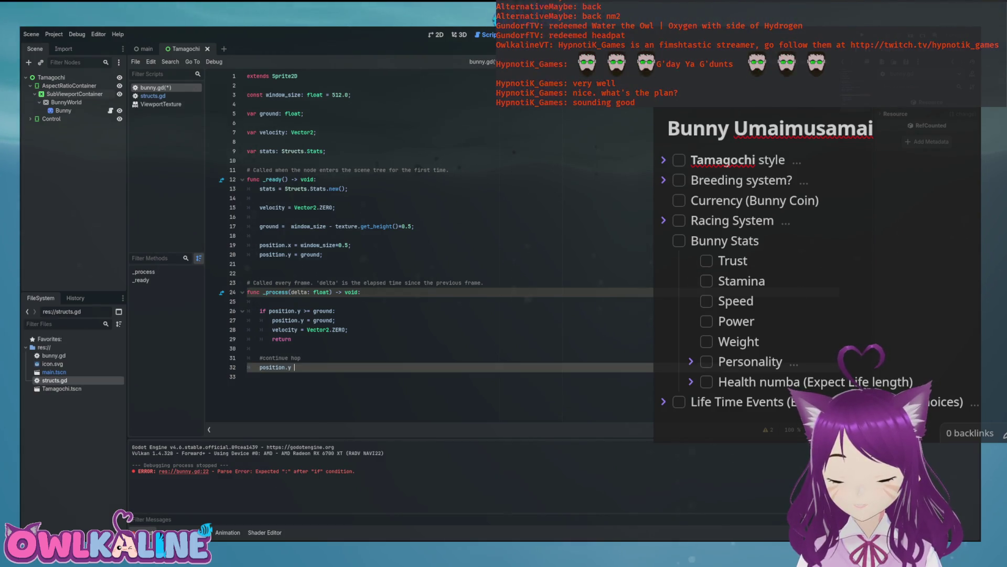
text(+=)
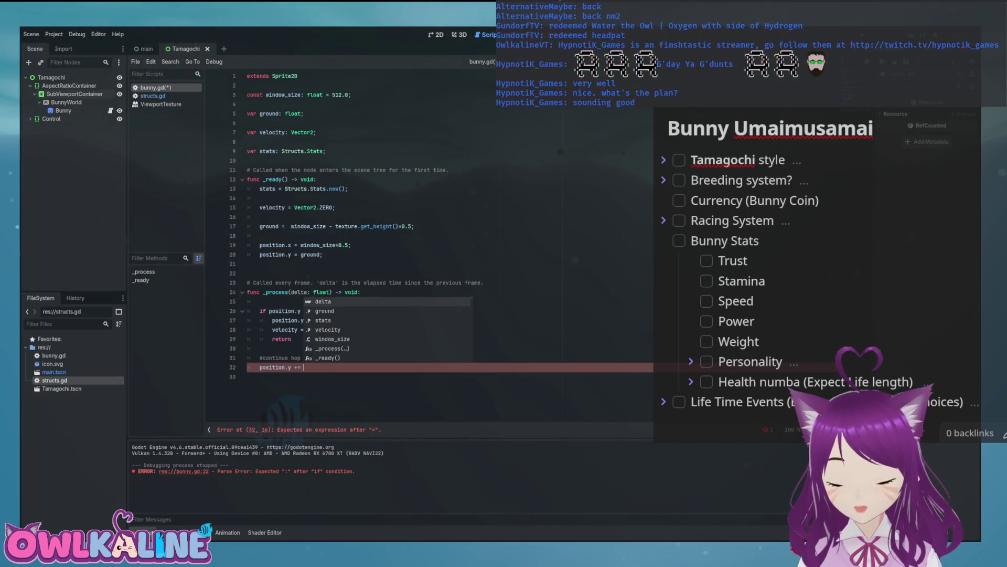
Complete the line with 'stats.weight*100.0 * delta;' and add a '# gravity' comment above it.
text(we)
text(i)
key(BackSpace)
key(BackSpace)
key(BackSpace)
text(stats.)
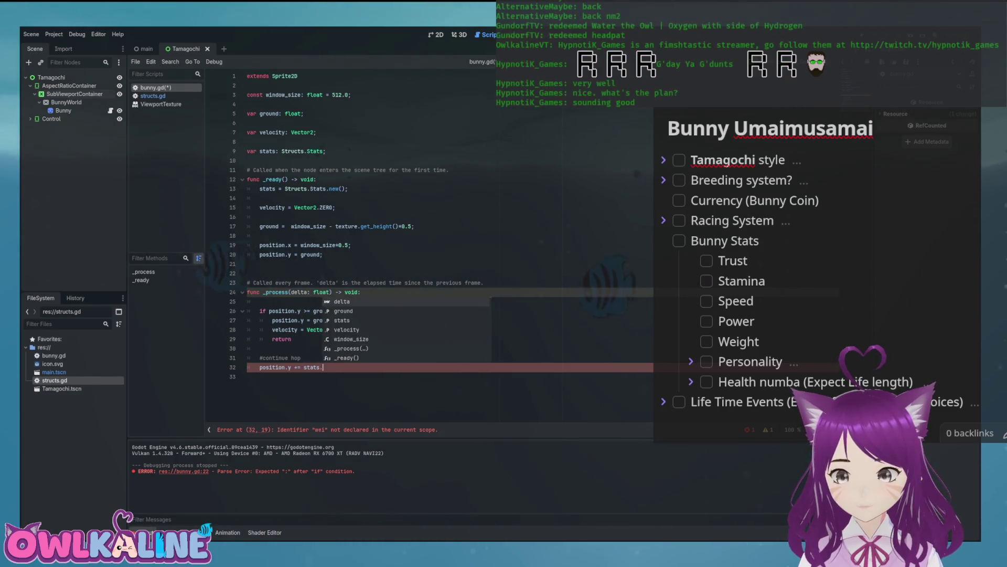
text(weight*100.0 * de)
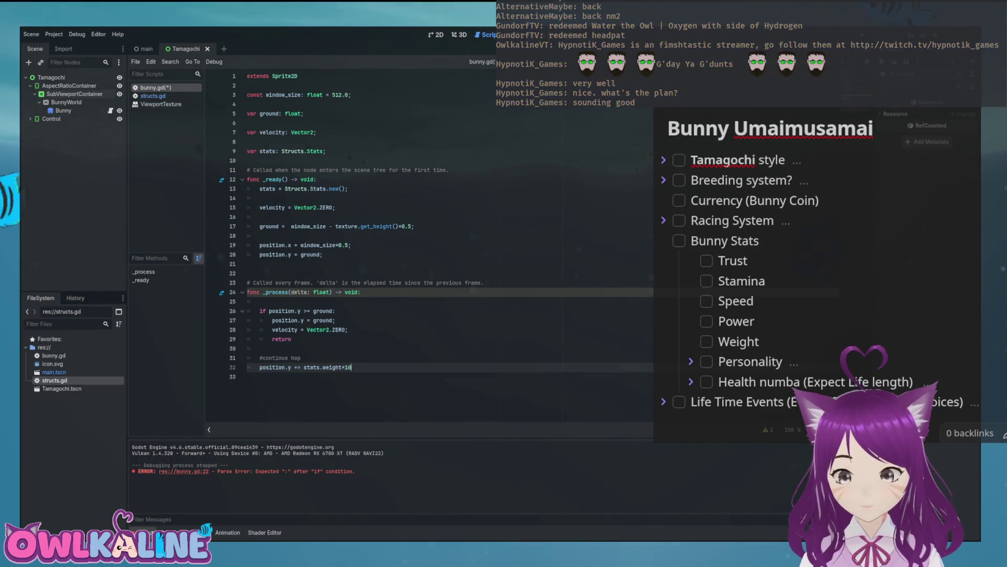
text(lta;)
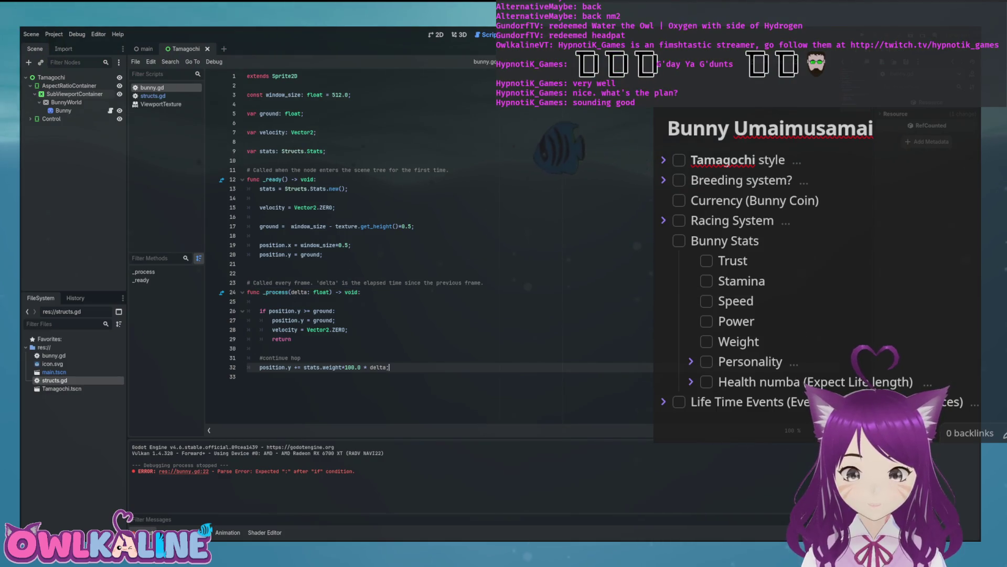
key(Return)
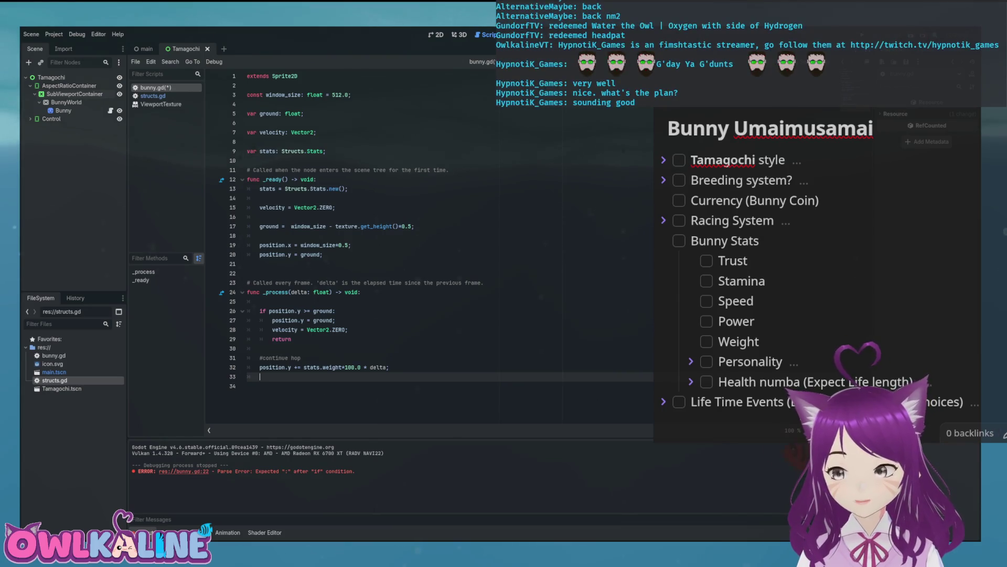
key(Up)
key(Up)
key(End)
key(Return)
key(Return)
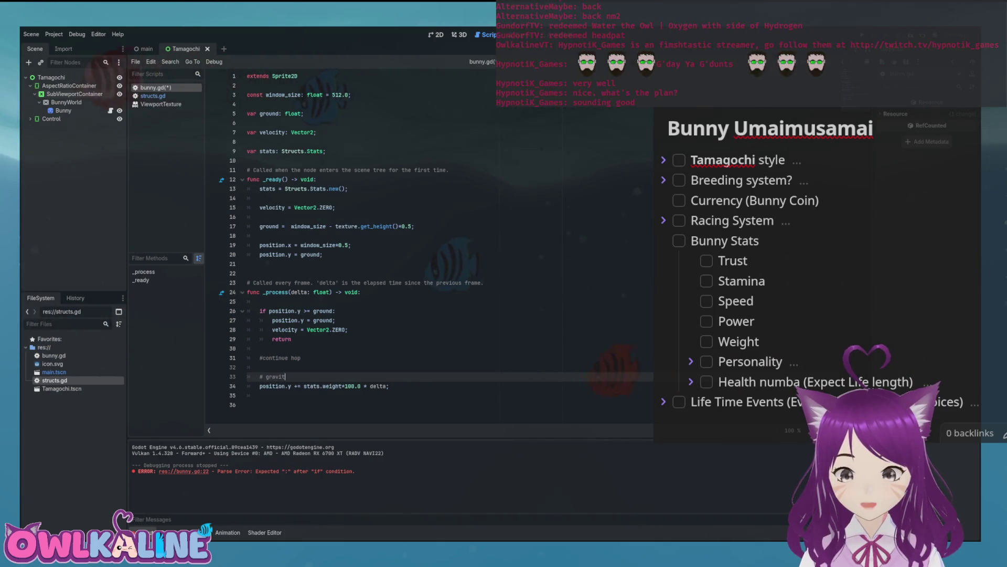
text(gravity)
key(Down)
key(Down)
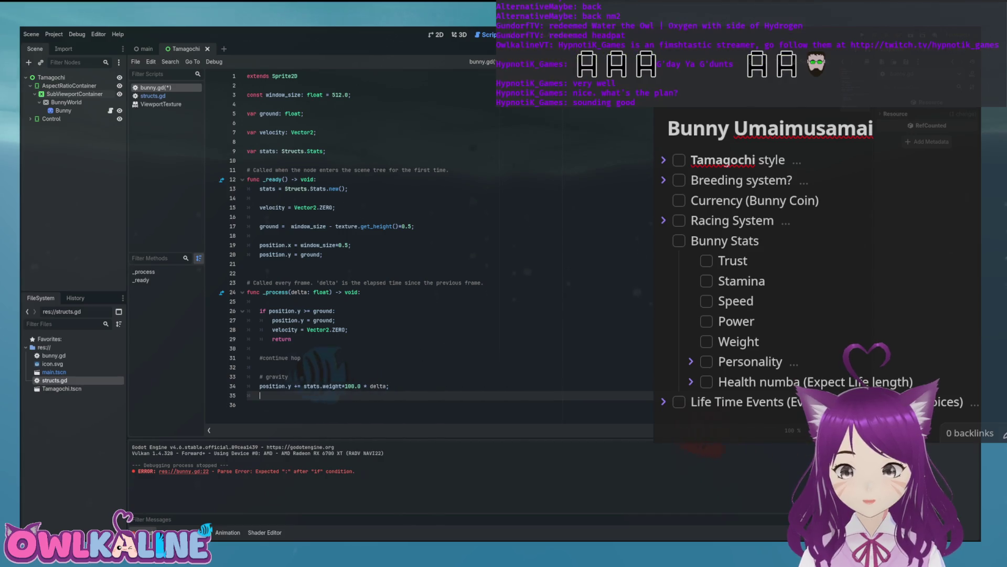
Change the line to add gravity to velocity.y, then add 'position += velocity;' below.
click(289, 386)
key(ctrl+shift+Left)
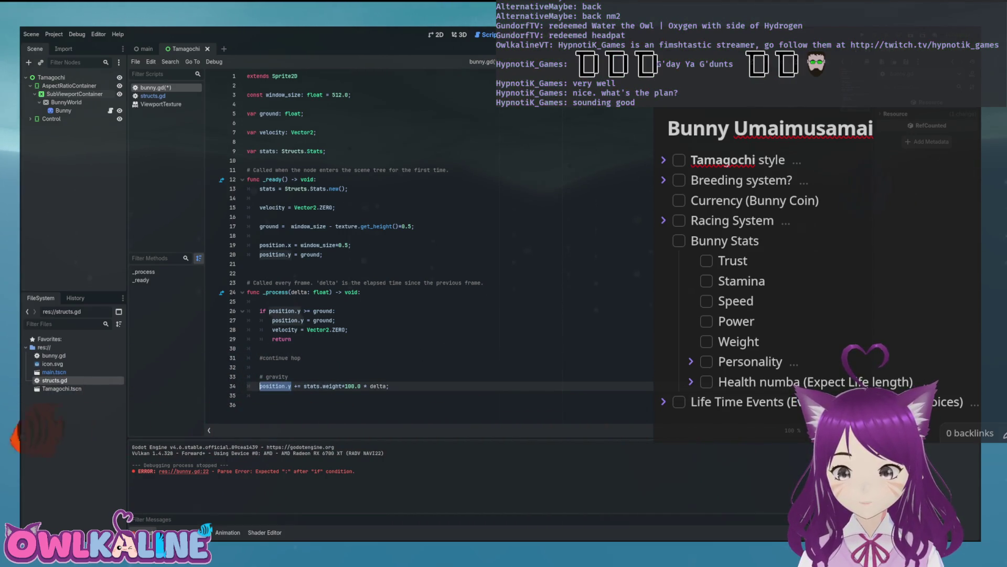
text(velocity.y)
key(End)
key(Return)
key(Return)
text(position)
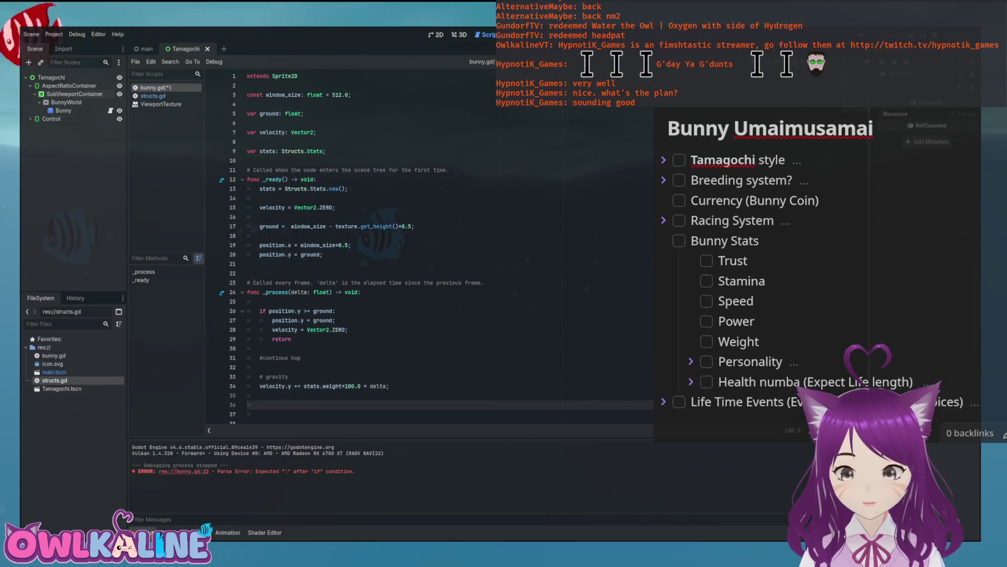
text( += veloci)
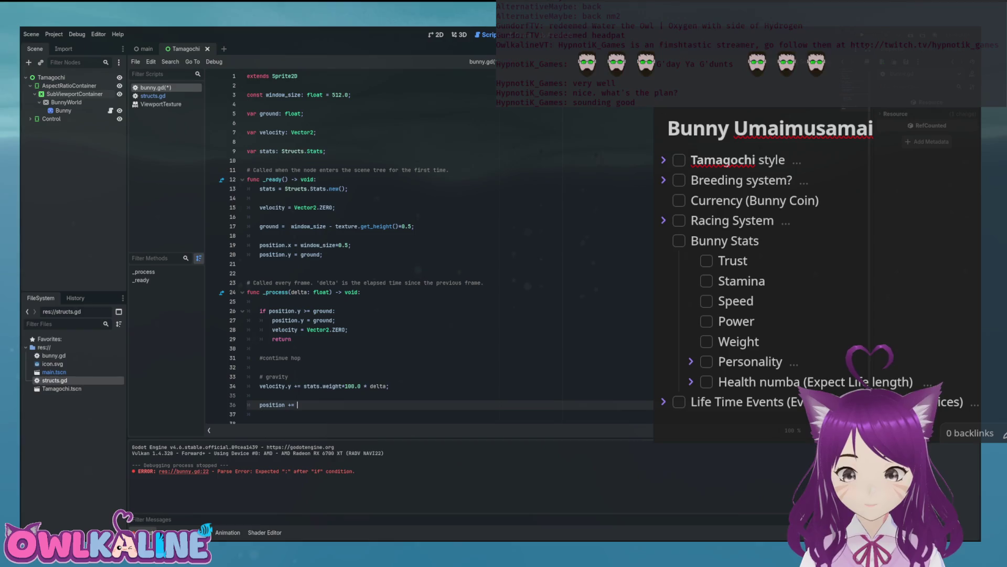
text(ty;)
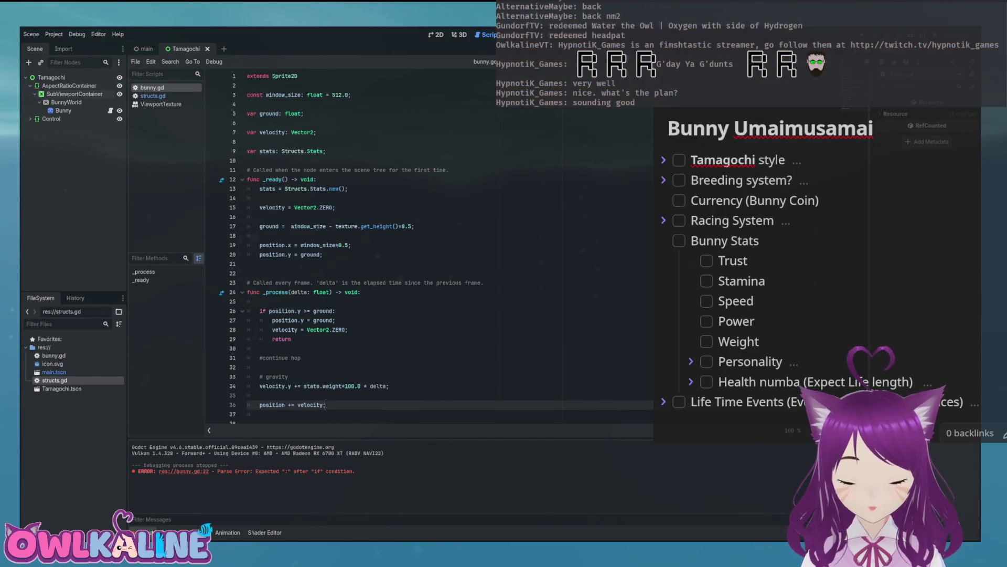
Review the script and insert blank lines above the ground check in _process.
key(Up)
key(Up)
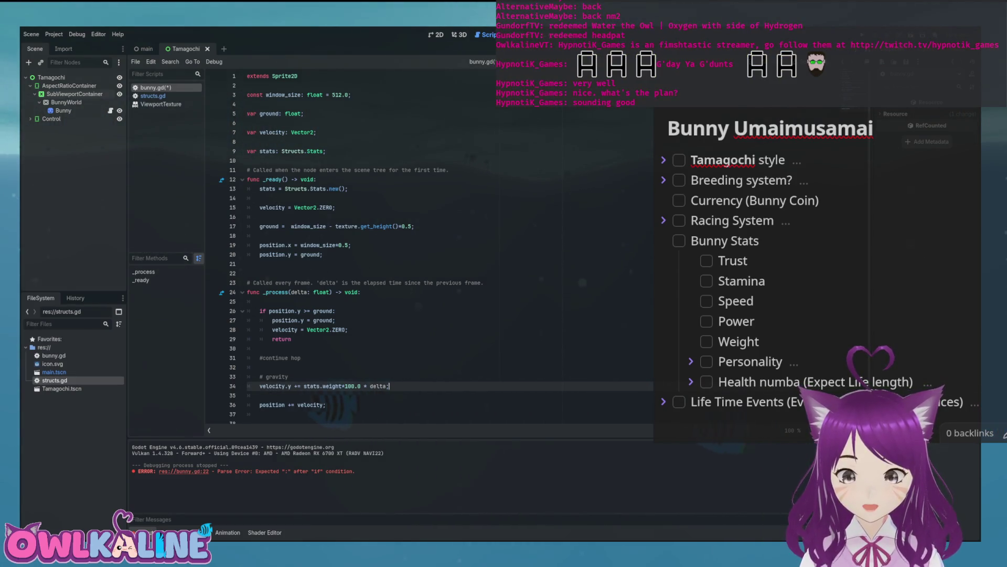
key(Up)
key(Up)
key(Up)
key(Down)
key(Down)
key(Down)
key(Up)
key(Up)
key(Up)
key(Down)
key(Down)
key(Down)
click(323, 255)
key(Down)
key(Down)
key(Down)
key(Return)
key(Return)
key(Up)
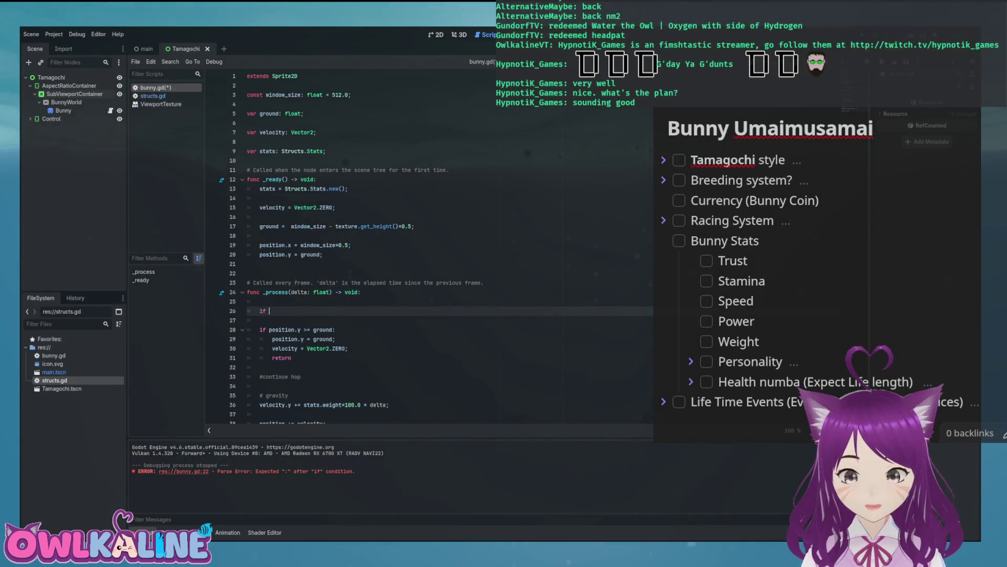
Add an is_key_pressed(KEY_E) check that sets velocity to a Vector2(1.0, -1.0) hop.
text(.g)
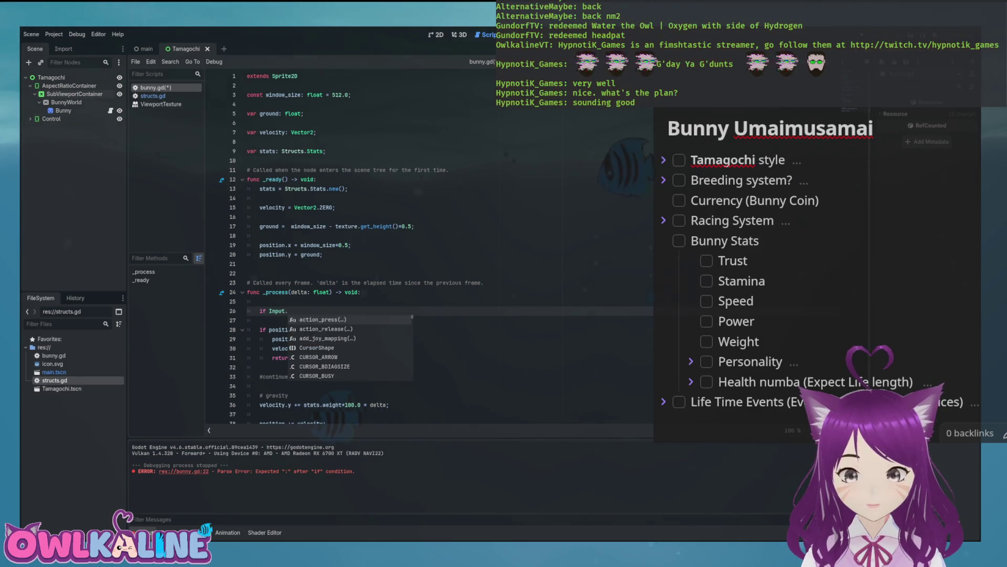
text(et_p)
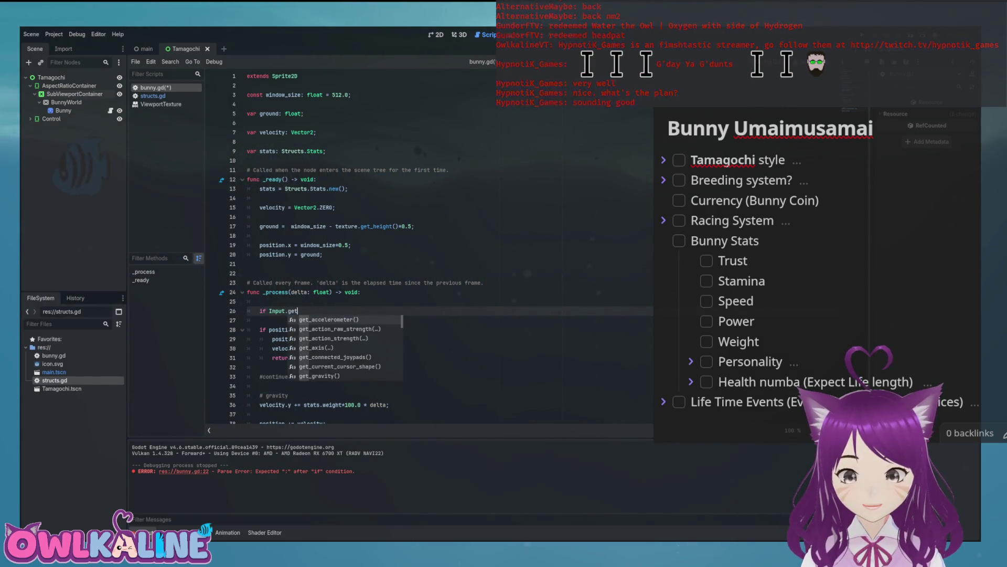
key(BackSpace)
key(BackSpace)
key(BackSpace)
text(pres)
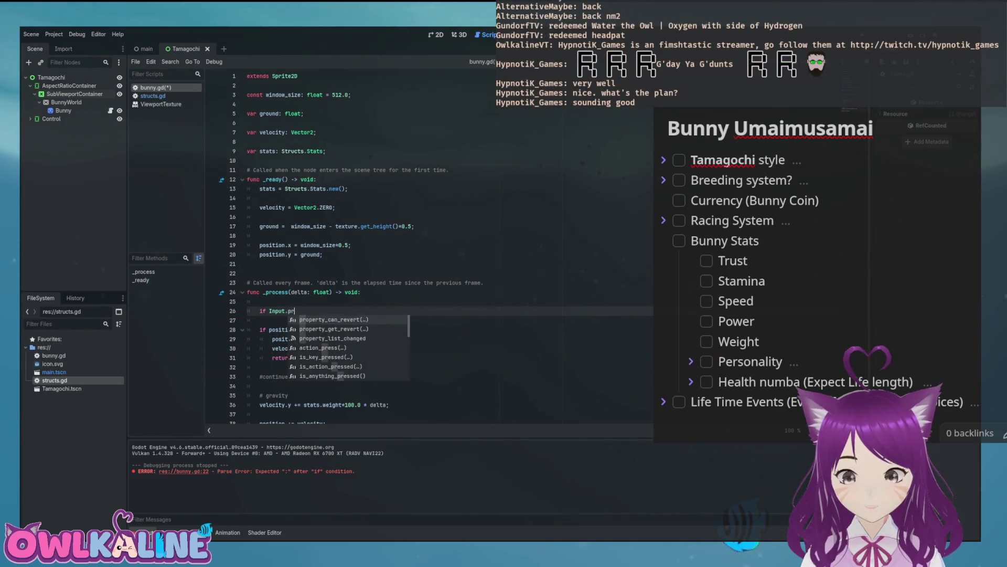
key(Down)
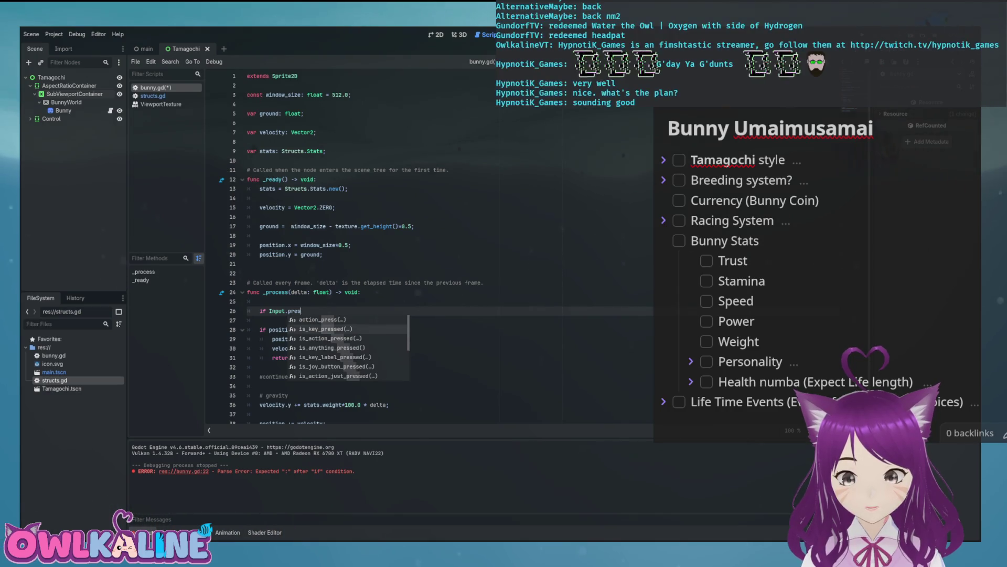
key(Return)
text(KEY_E):)
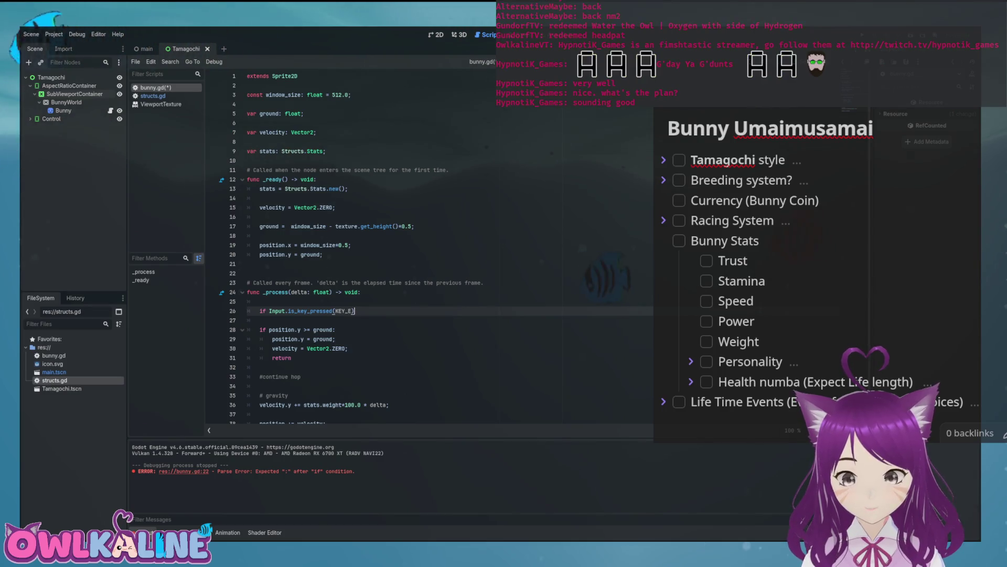
key(Return)
text(velocity =)
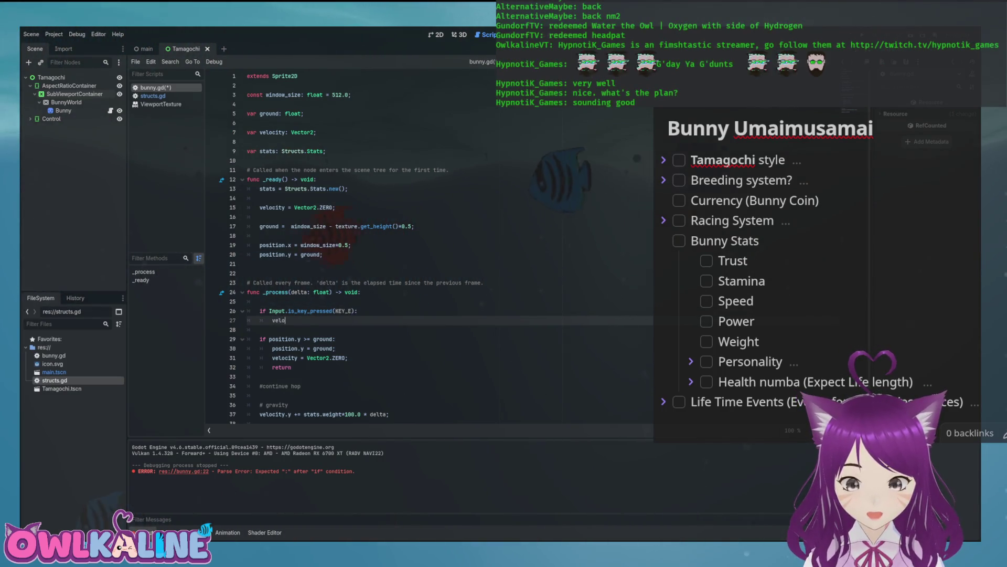
key(ctrl+space)
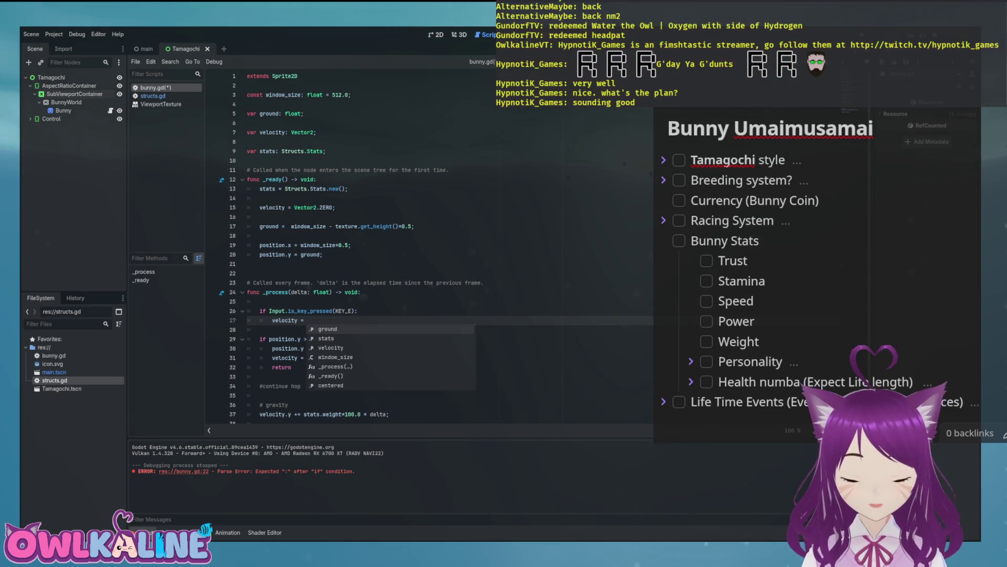
key(Escape)
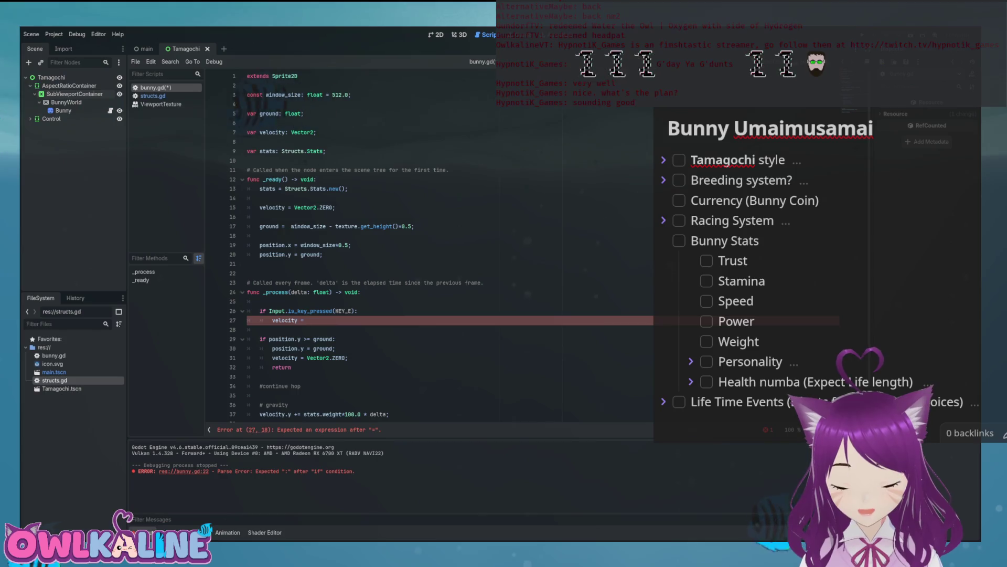
text(Vector2)
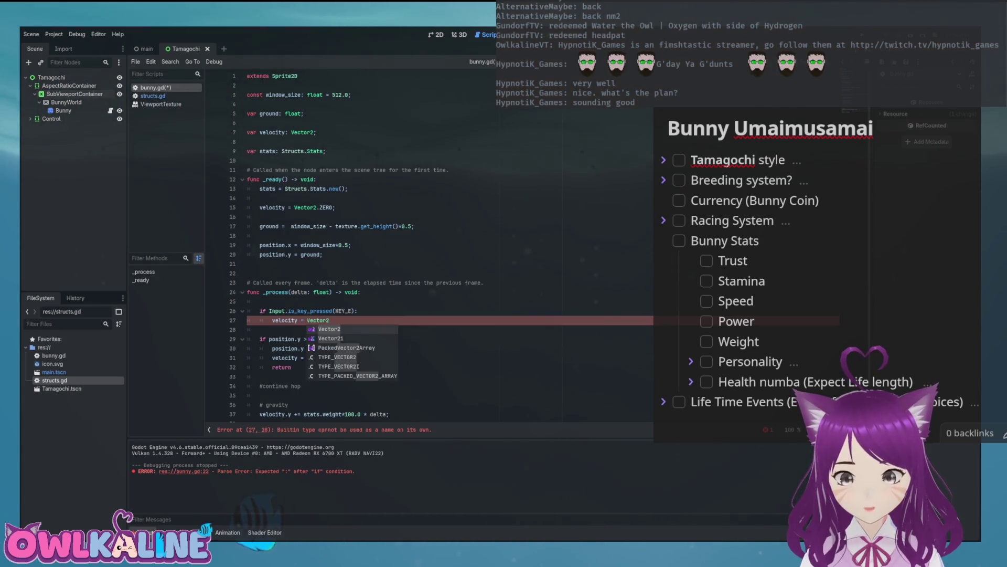
text(::)
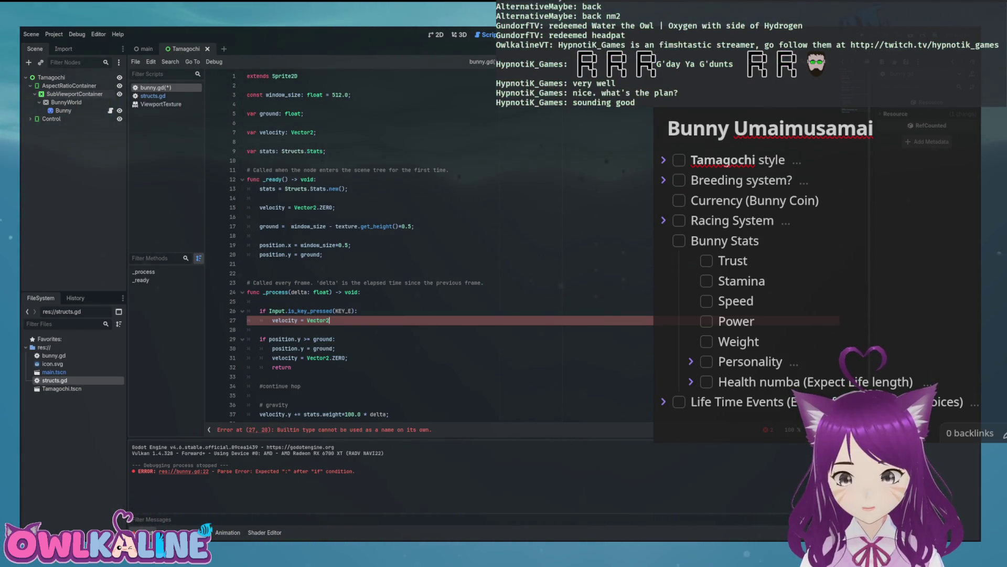
text(.new)
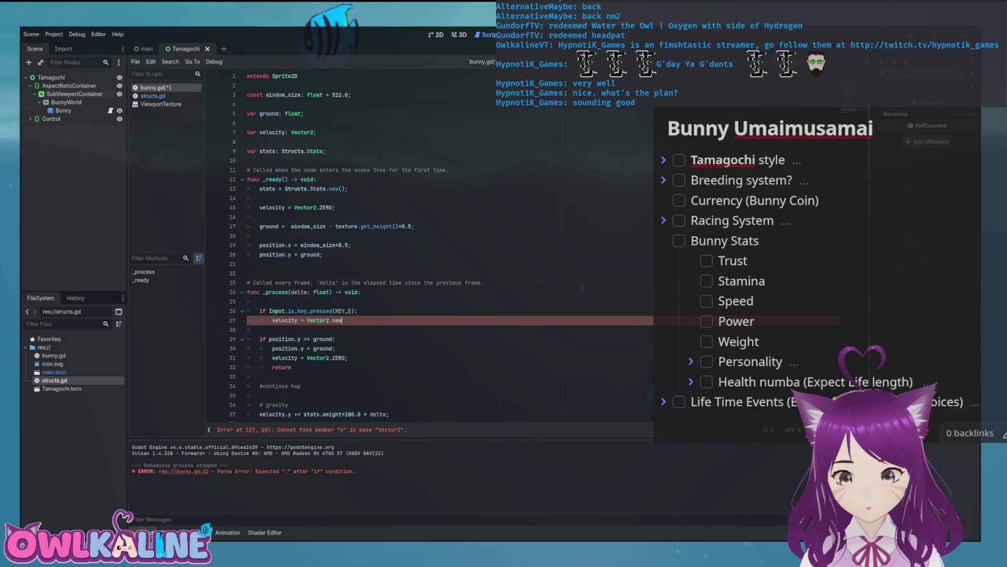
key(BackSpace)
key(BackSpace)
key(BackSpace)
text(()
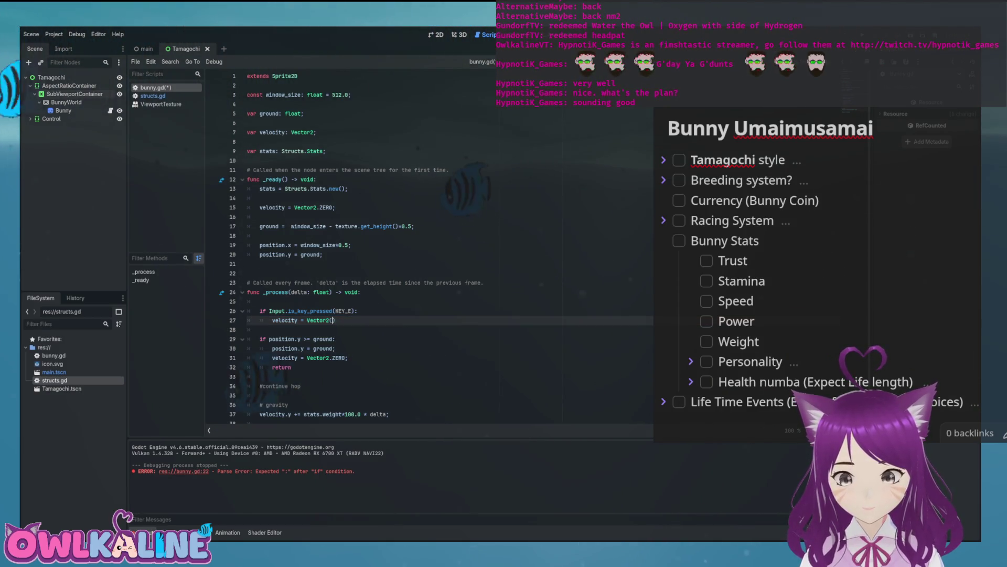
text(1.0, -1.0)
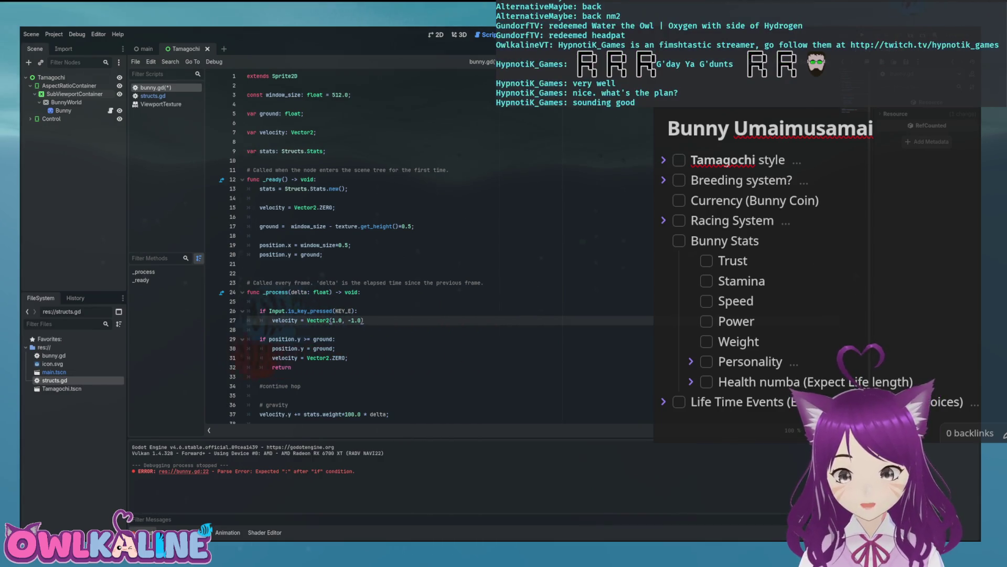
Move the 'if position.y >= ground' block below 'position += velocity' and delete '#continue hop'.
click(335, 339)
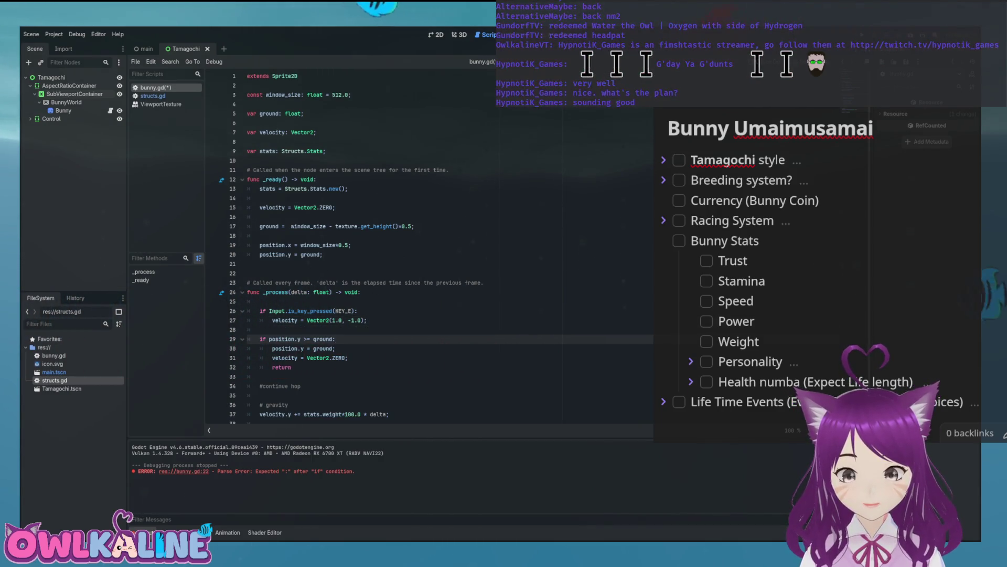
click(260, 339)
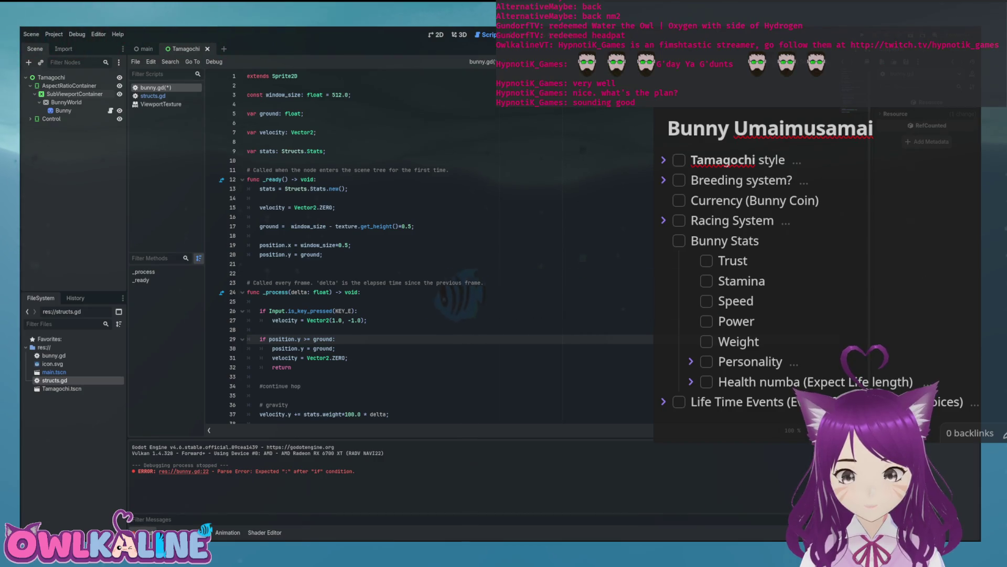
click(267, 339)
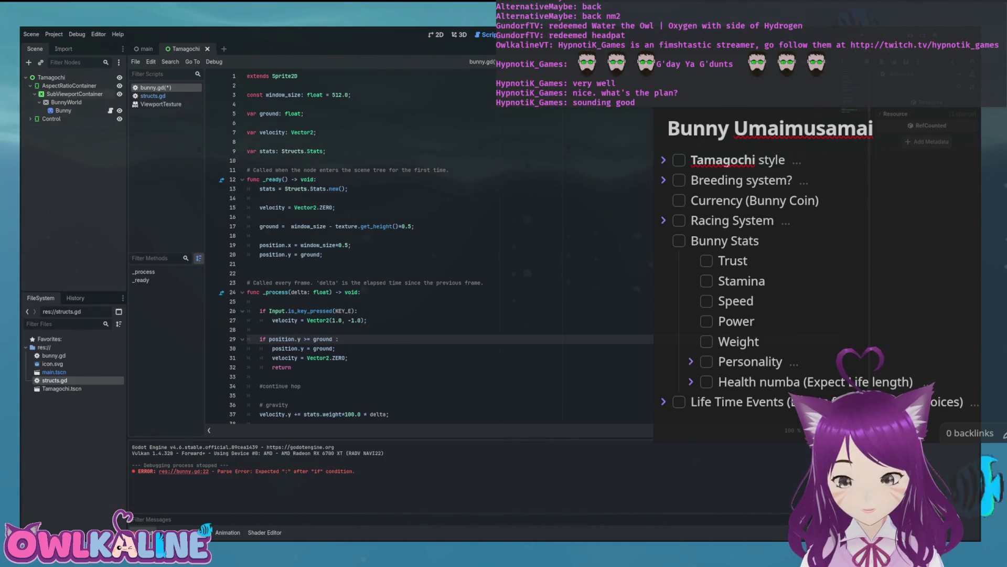
text(or)
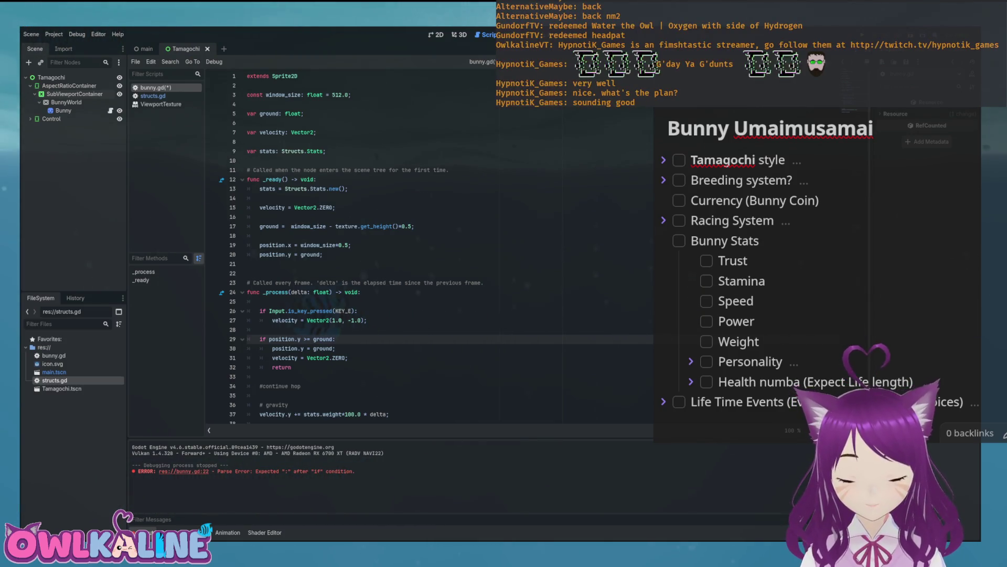
text(:)
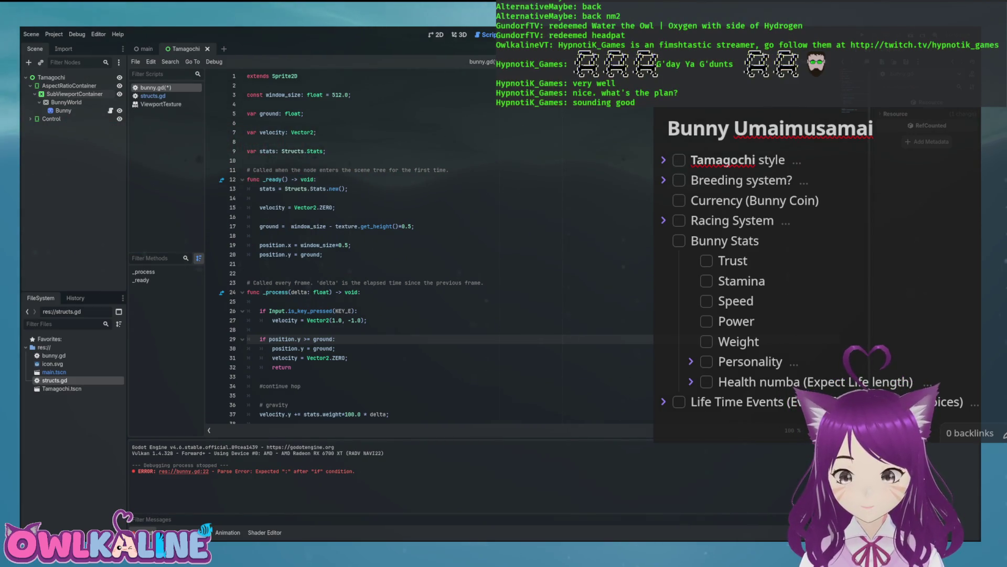
key(Down)
key(Down)
key(Down)
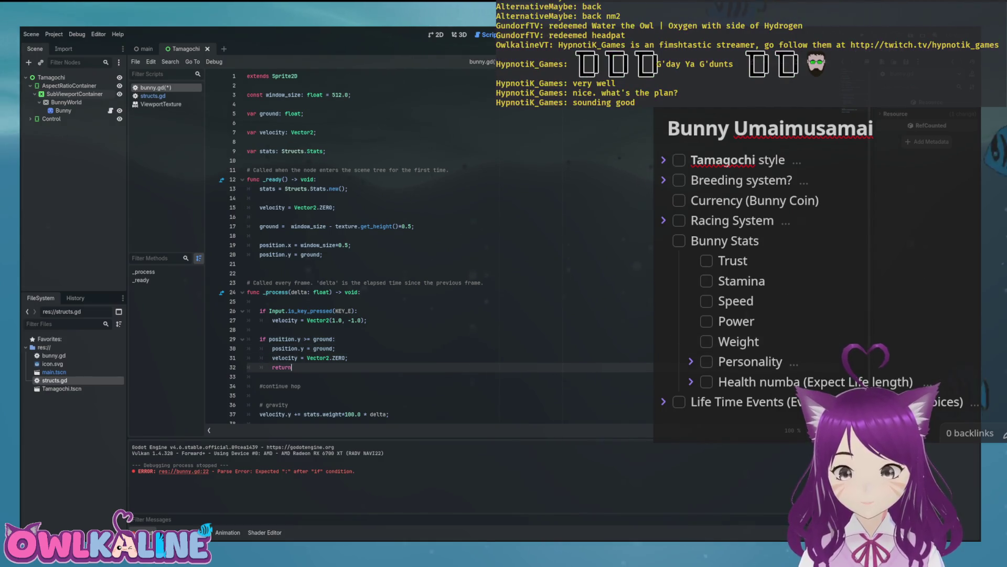
key(shift+Up)
key(shift+Up)
key(shift+Up)
key(BackSpace)
key(Down)
key(Down)
key(Down)
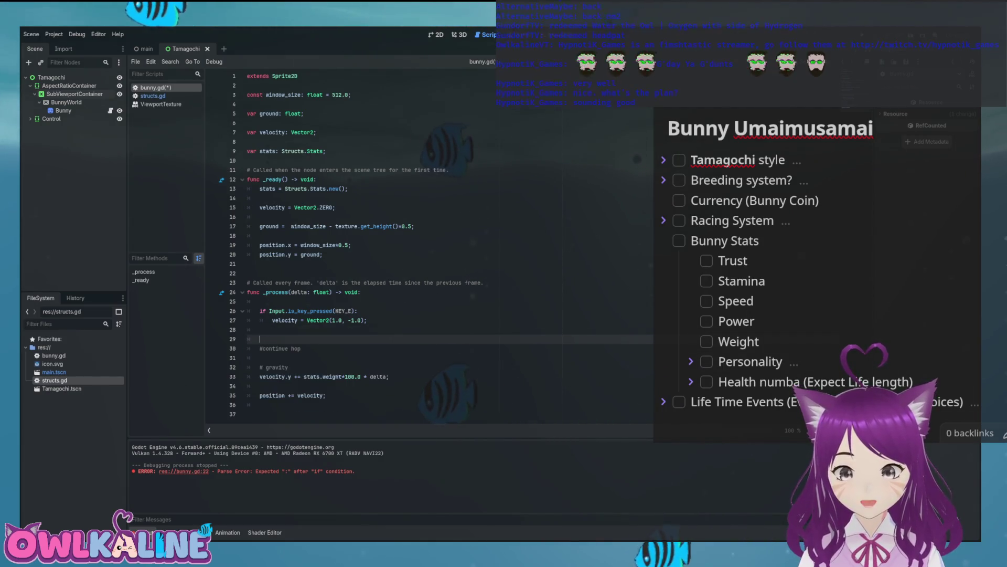
key(End)
key(ctrl+v)
key(Up)
key(Up)
key(Up)
key(End)
key(Up)
key(Up)
key(Up)
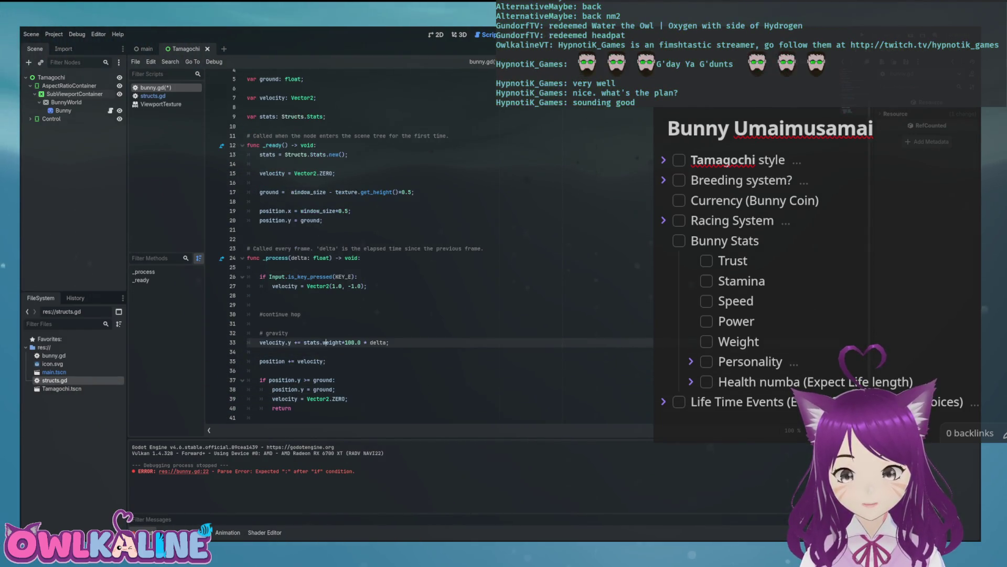
key(BackSpace)
key(BackSpace)
key(BackSpace)
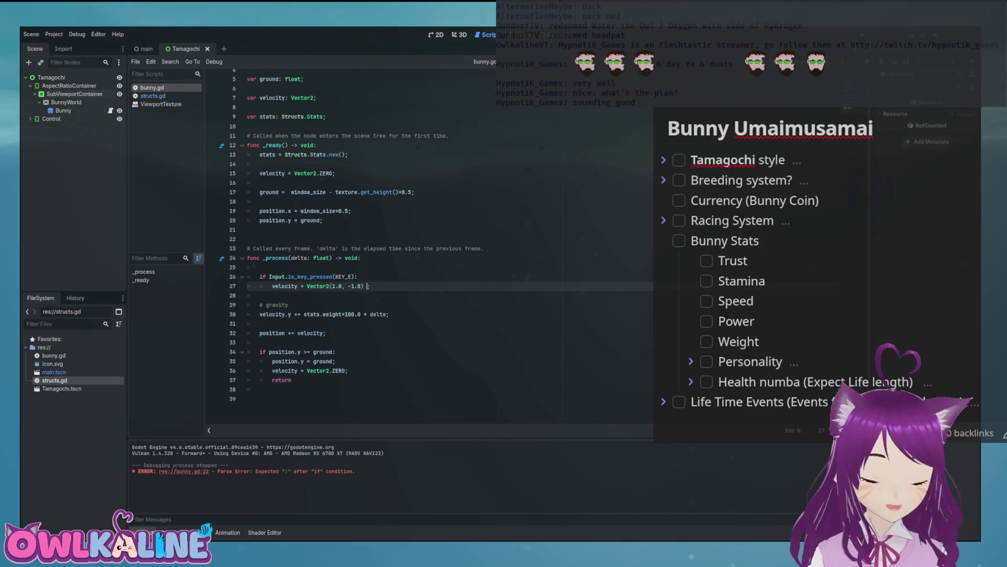
Multiply the KEY_E hop velocity by 200.0 and run the game.
key(BackSpace)
text(*)
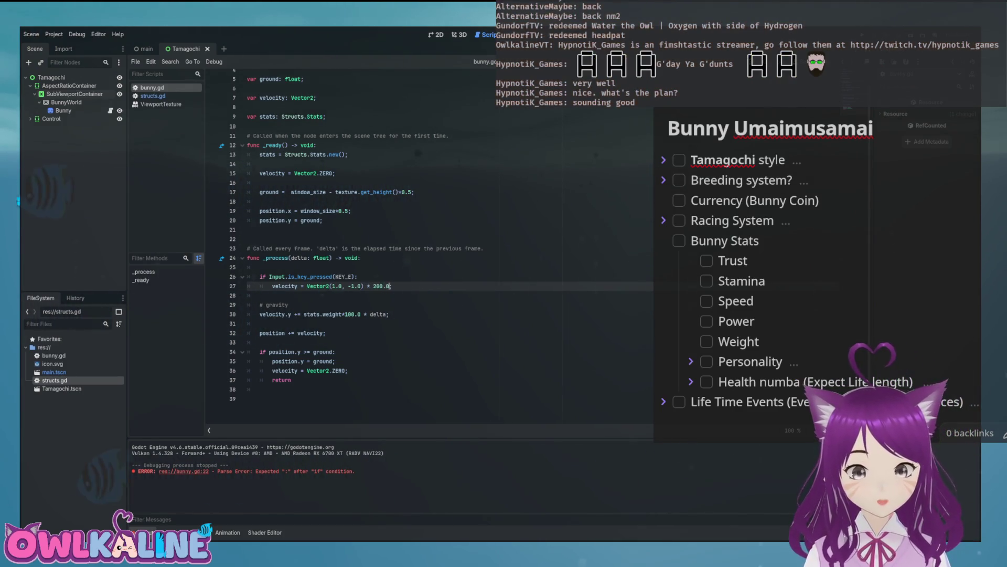
text(;)
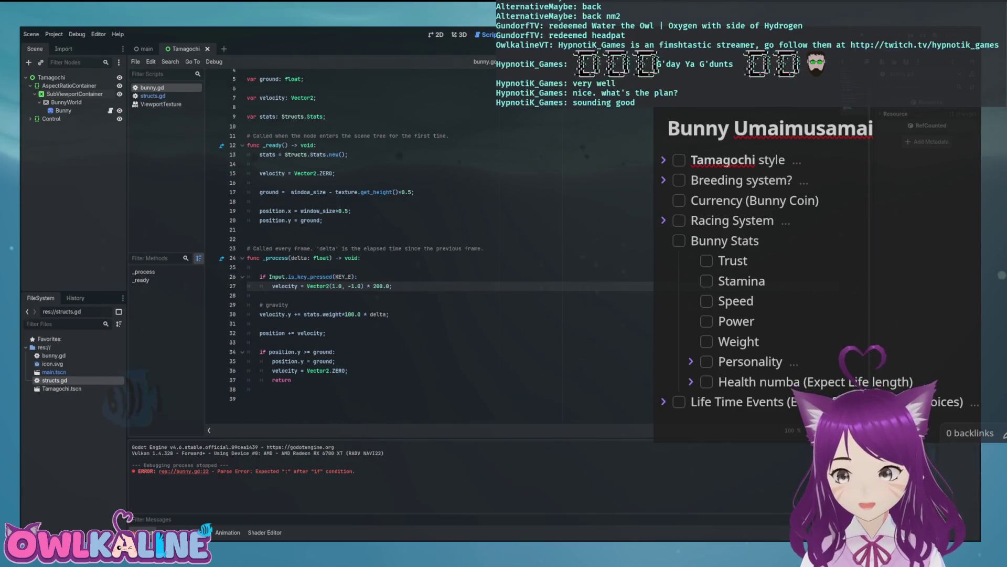
key(F5)
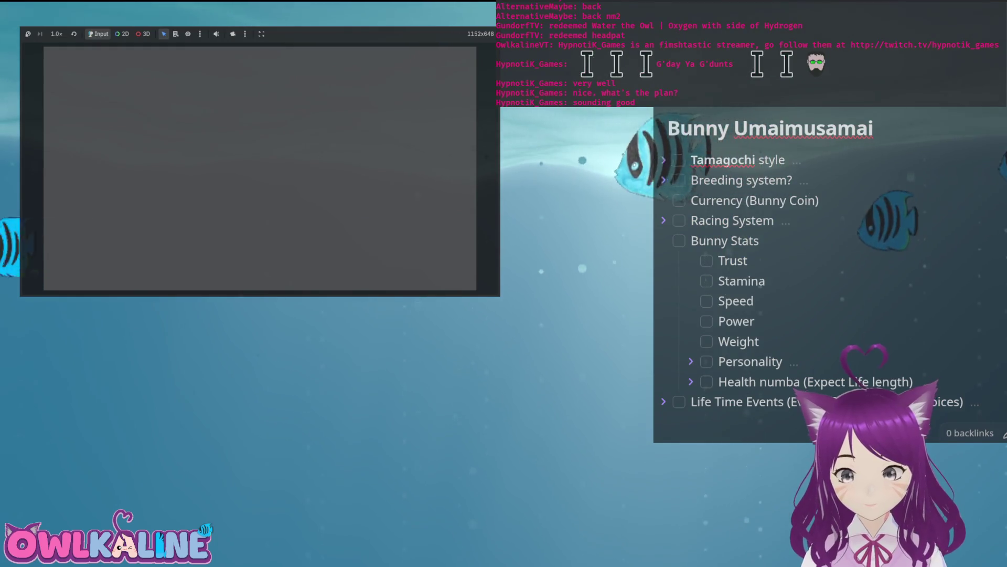
Change the position update to 'position += velocity*delta' and test-run the game.
key(F8)
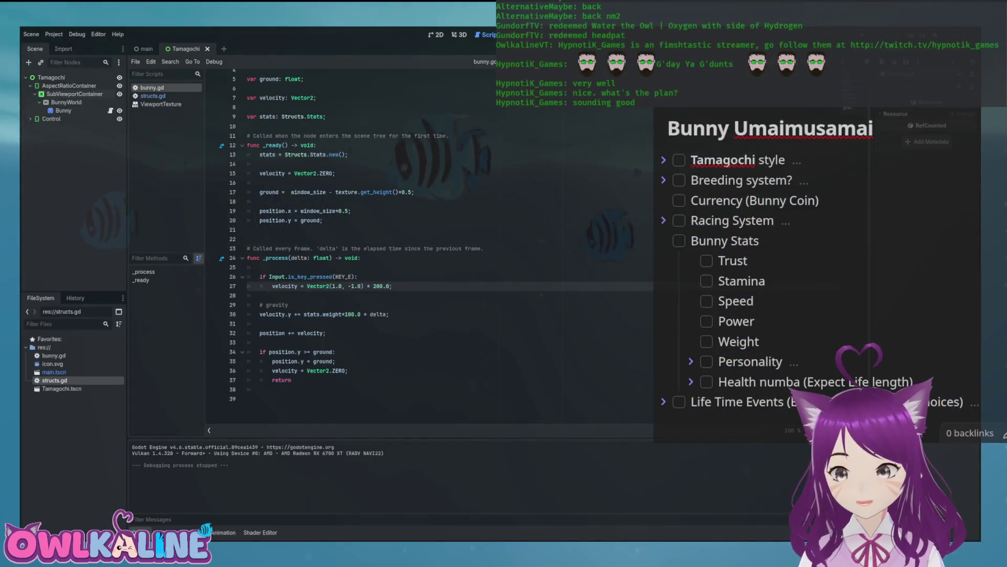
key(BackSpace)
key(BackSpace)
key(BackSpace)
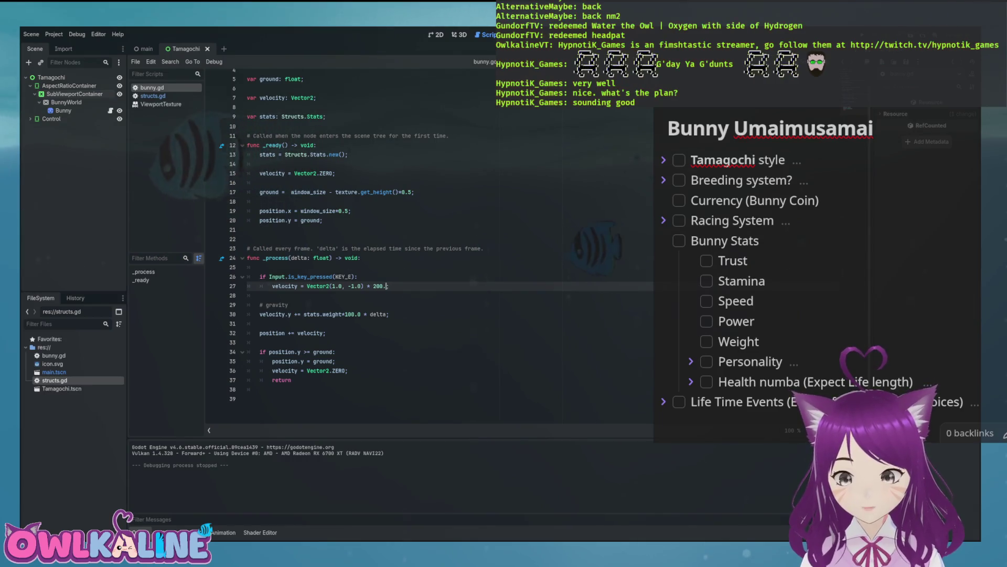
key(BackSpace)
key(BackSpace)
key(BackSpace)
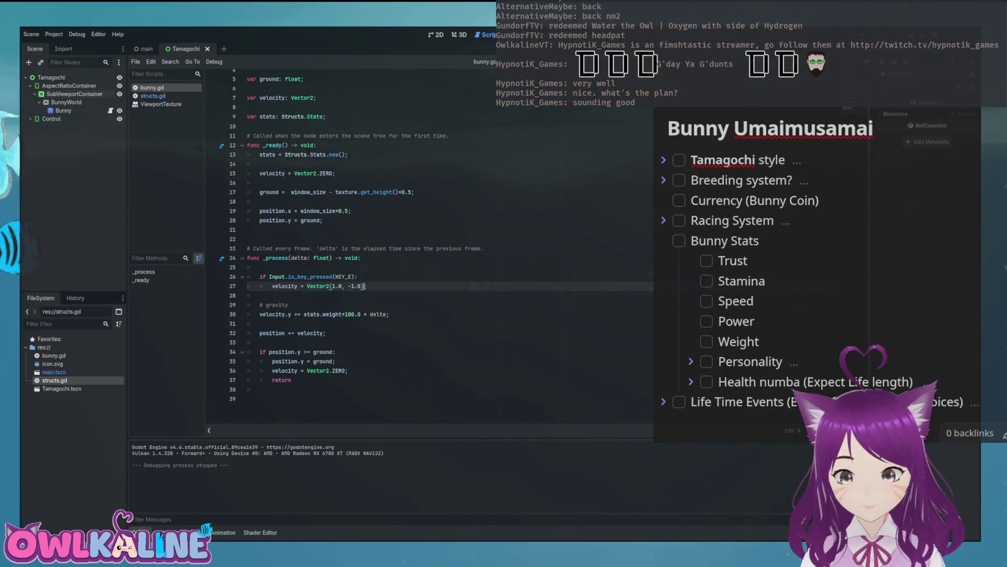
key(ctrl+z)
key(Down)
key(Down)
key(Down)
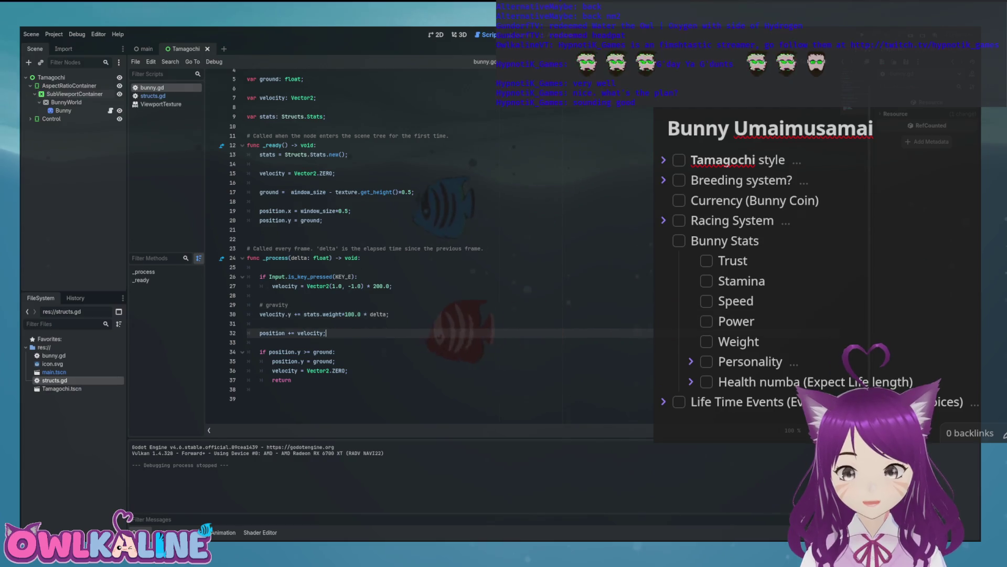
text(*delta)
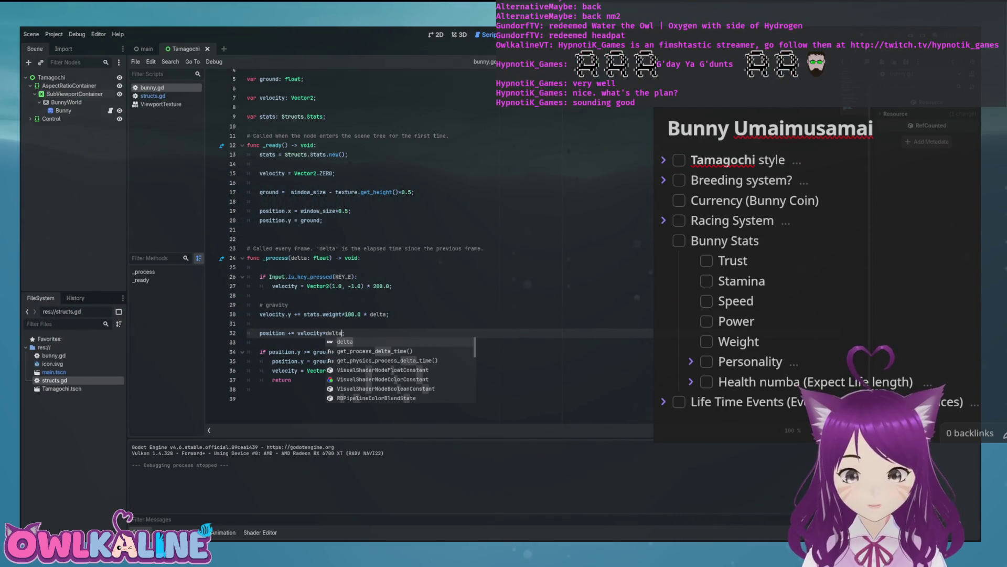
key(F5)
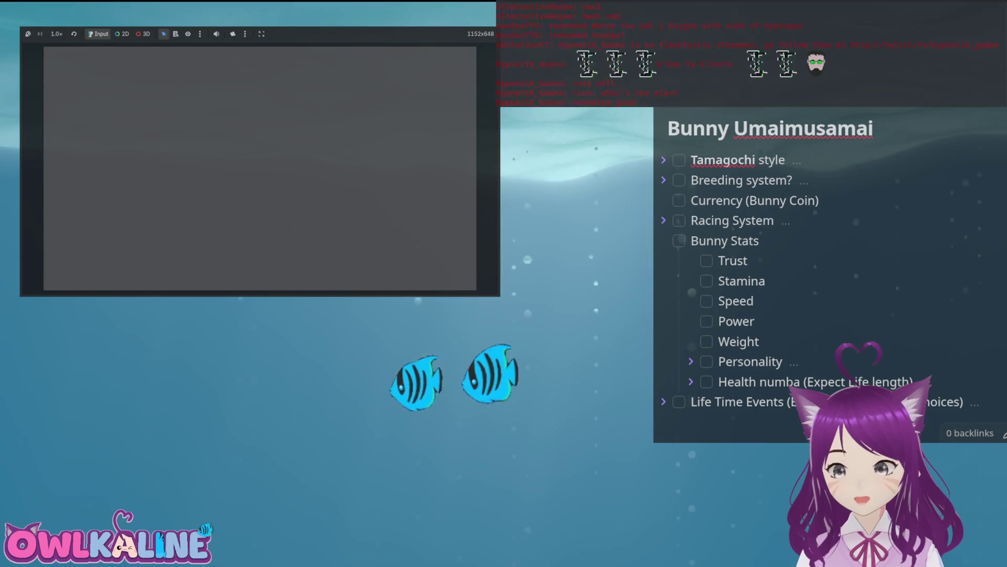
key(F8)
Delete the KEY_E hop input block and its leftover blank lines from _process.
click(426, 249)
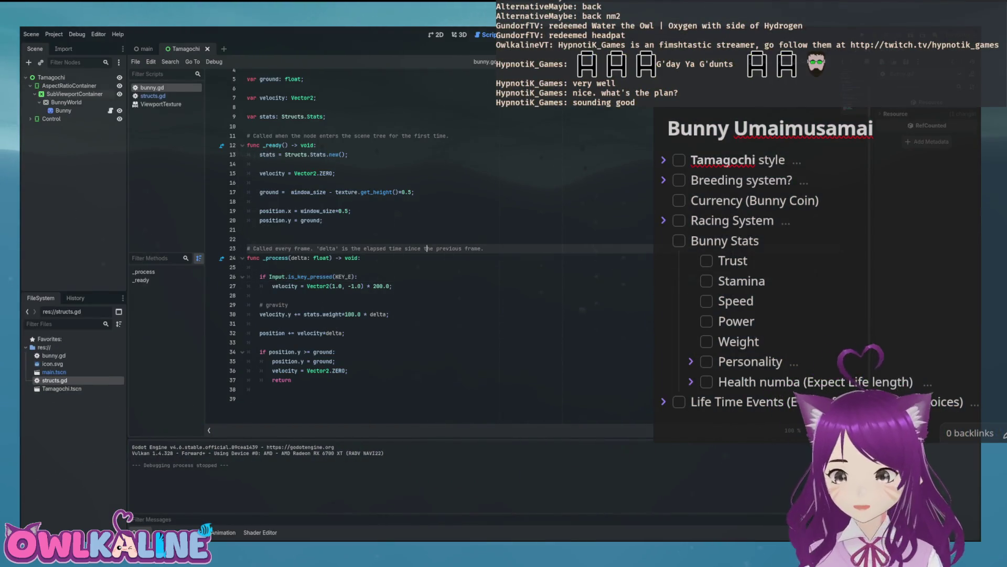
drag(391, 286, 247, 277)
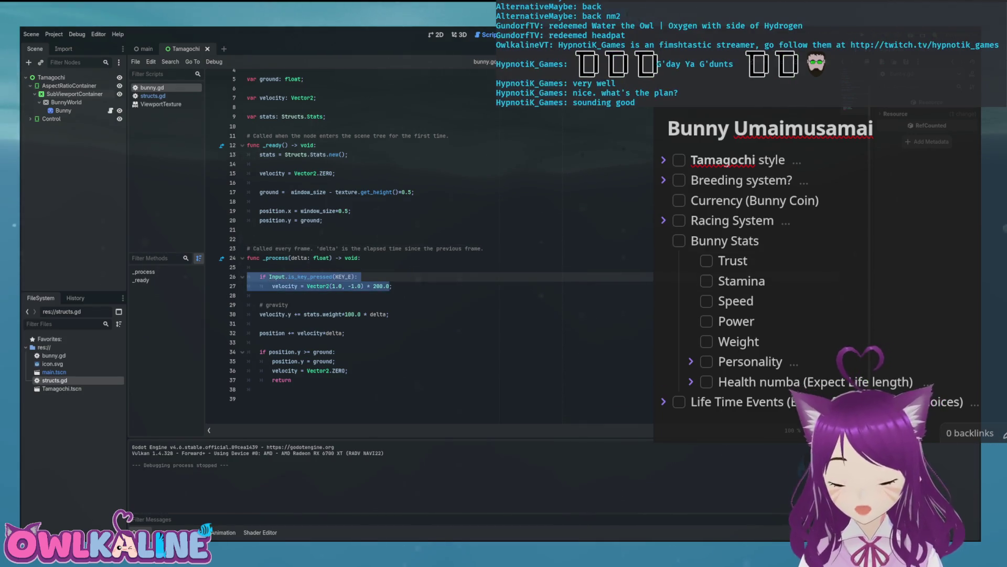
key(BackSpace)
key(BackSpace)
key(BackSpace)
key(Delete)
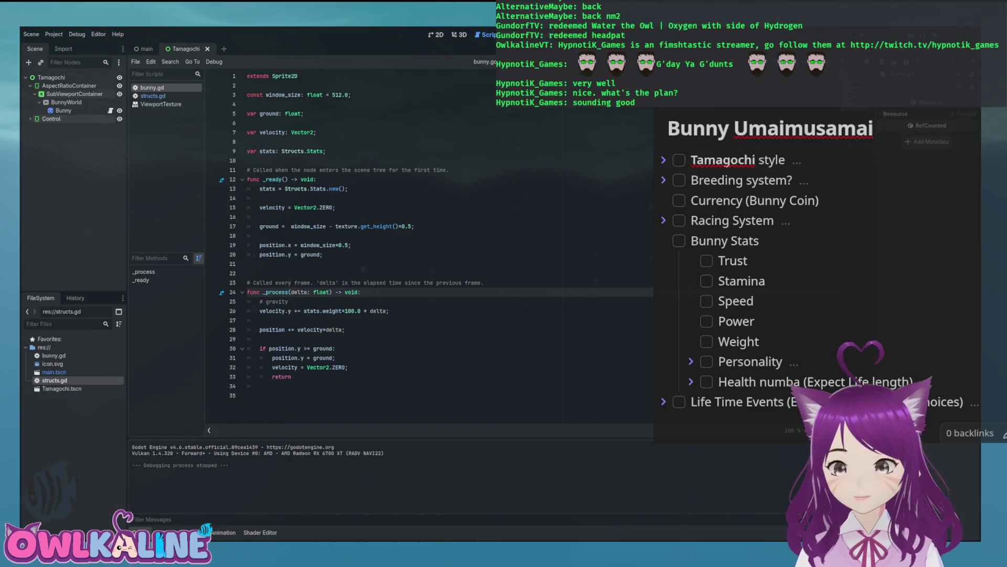
Add a Timer child node under the Bunny node.
right_click(51, 119)
click(78, 126)
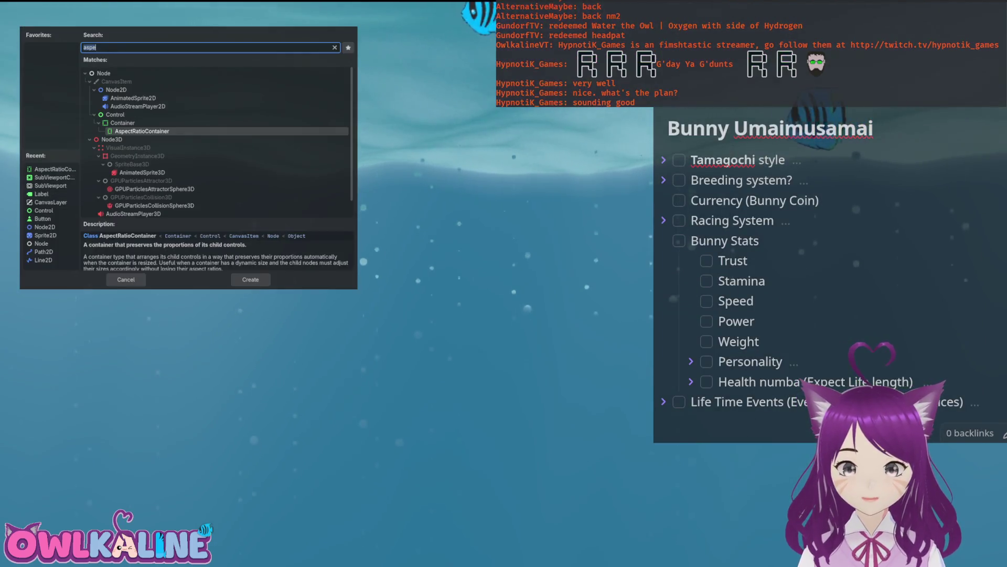
text(timer)
key(Return)
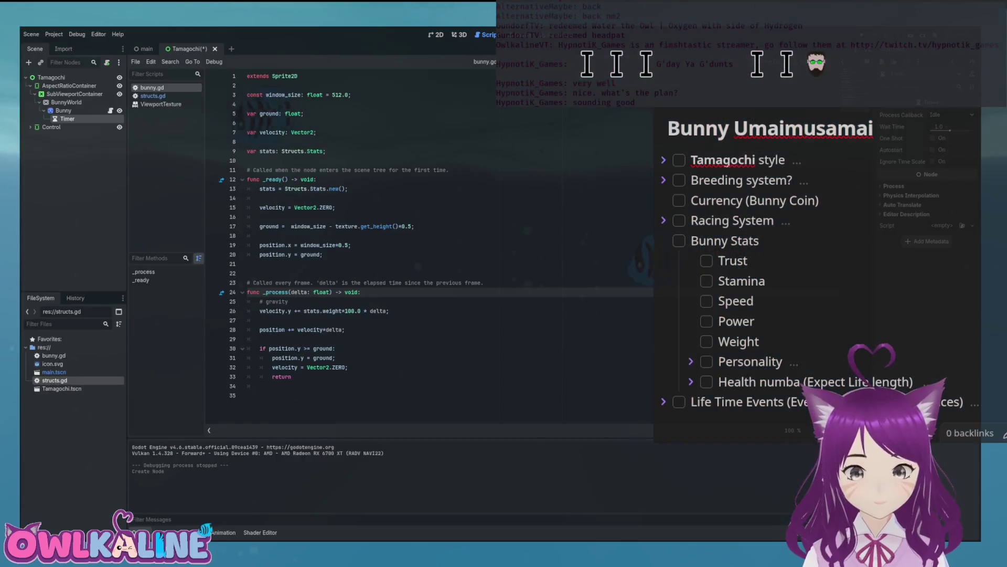
Rename the new Timer node to HopTimer.
right_click(68, 118)
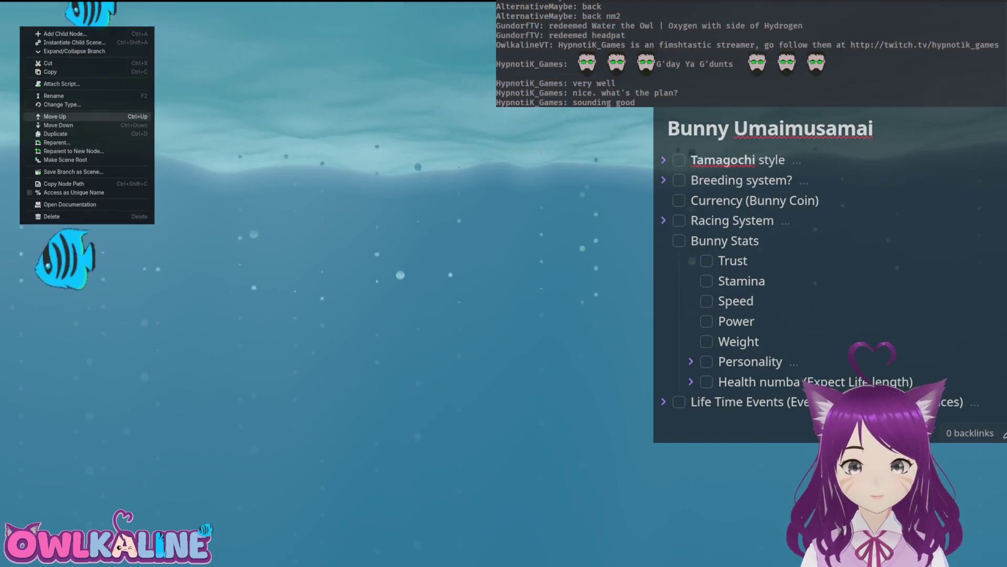
click(54, 96)
text(HopTim)
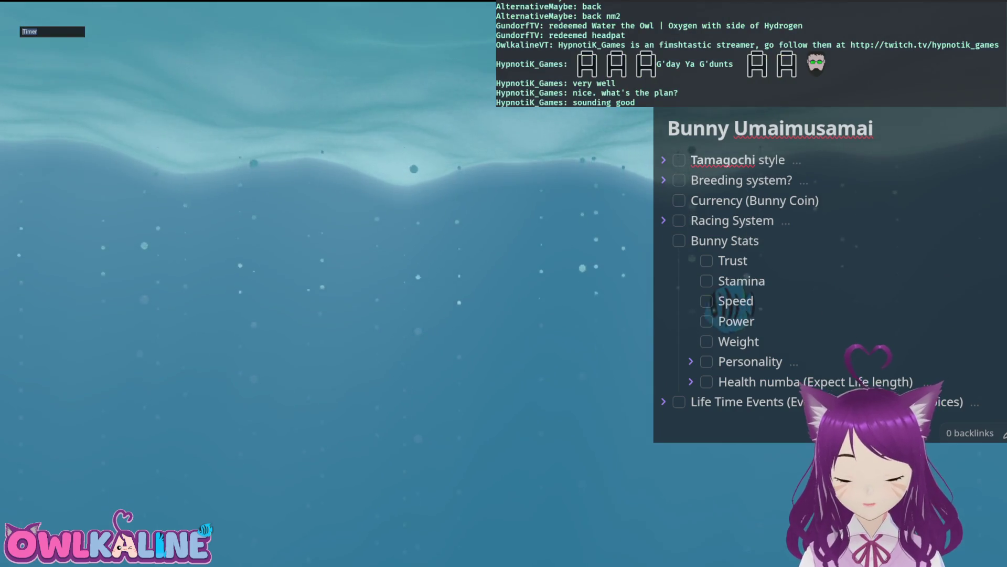
text(er)
key(Return)
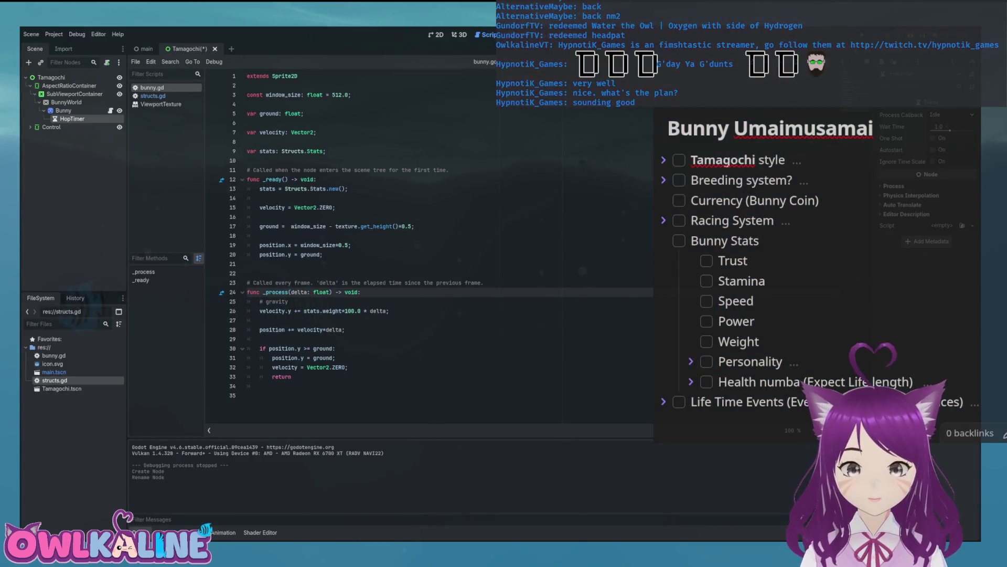
click(63, 110)
click(247, 104)
click(247, 123)
key(Return)
key(Return)
key(Up)
text(@export )
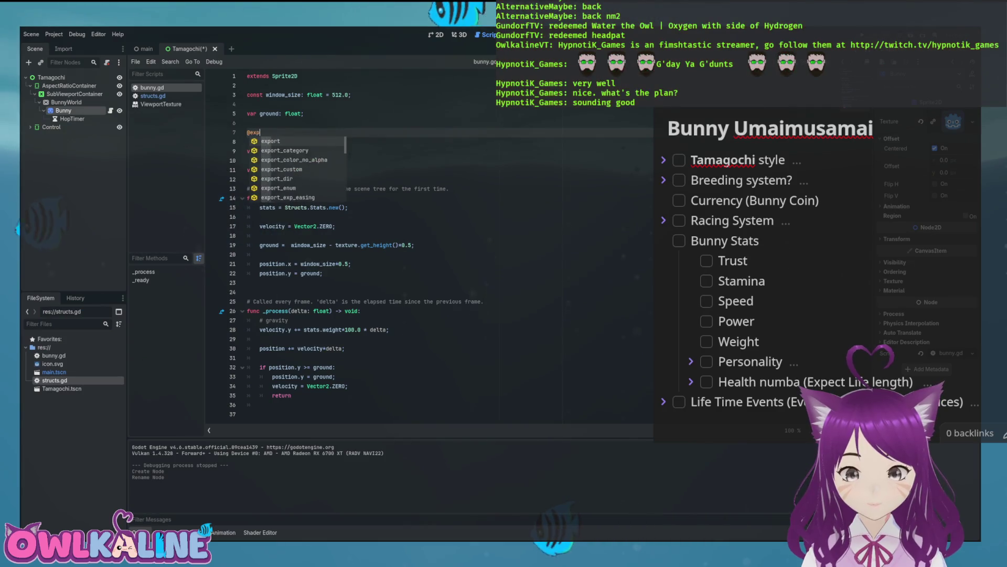
text(var )
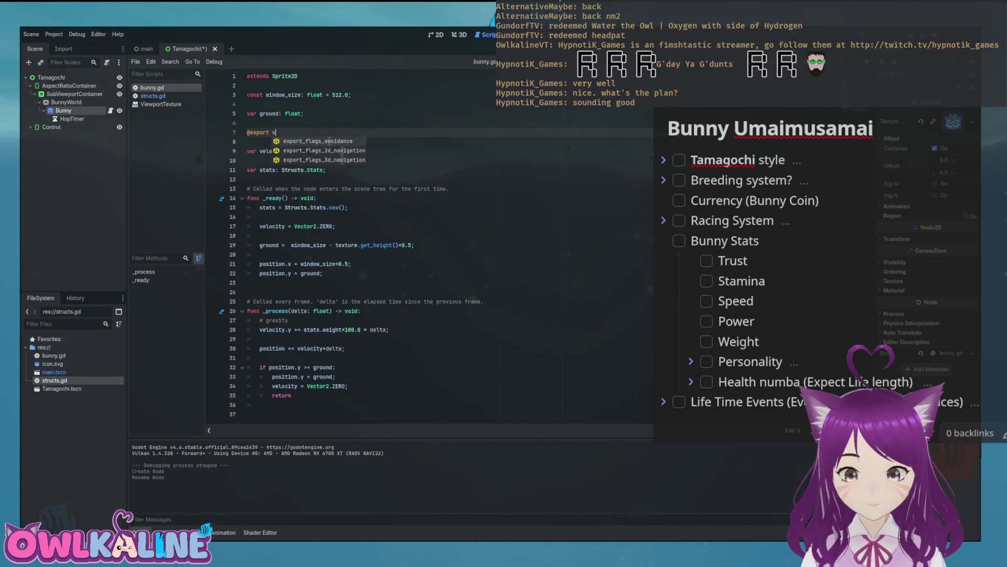
text(hop_timer: Timer;)
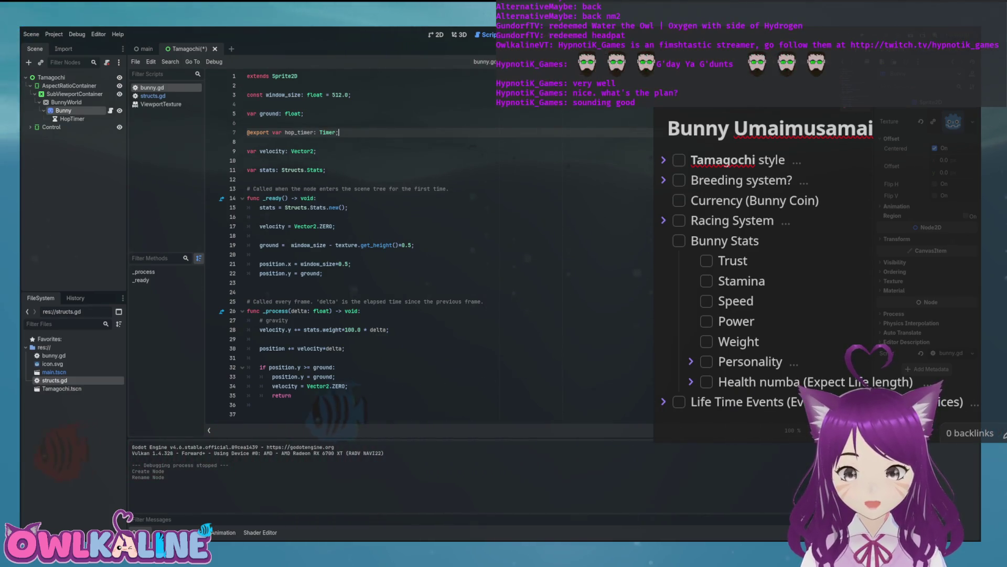
key(ctrl+s)
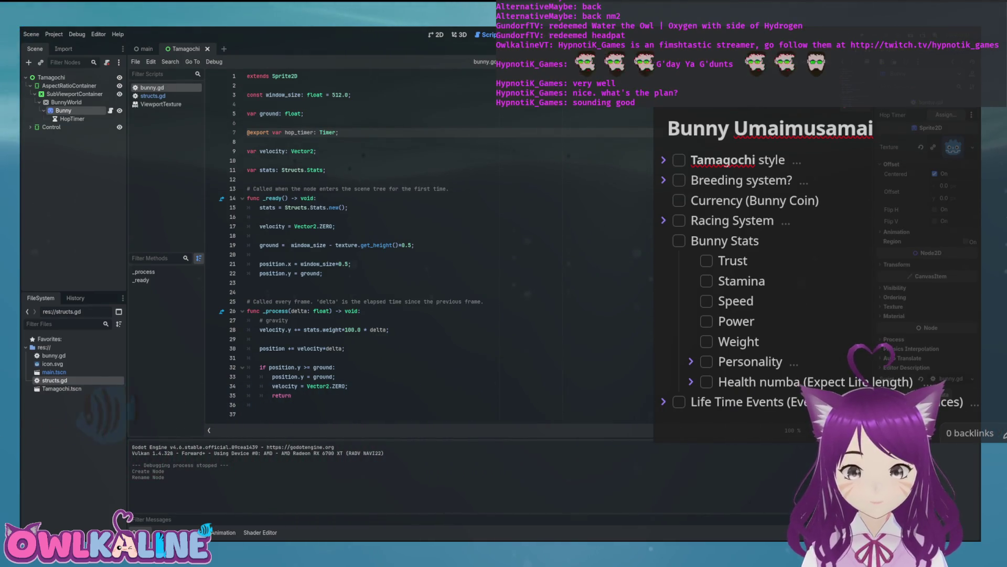
mouse_move(72, 119)
mouse_down()
mouse_move(900, 130)
mouse_move(945, 118)
mouse_up()
Set the HopTimer node to autostart and one-shot, then save the scene.
click(72, 119)
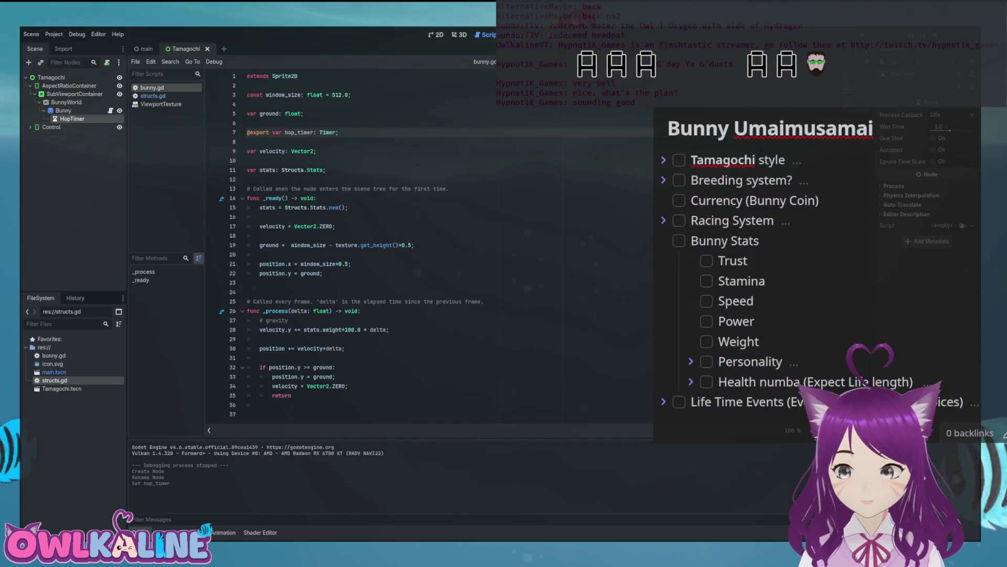
click(933, 150)
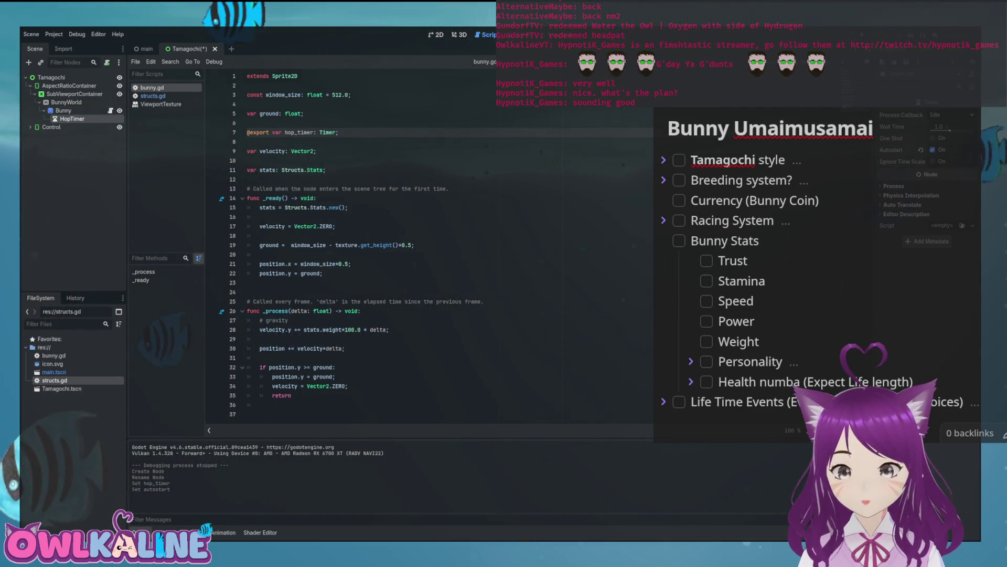
click(247, 142)
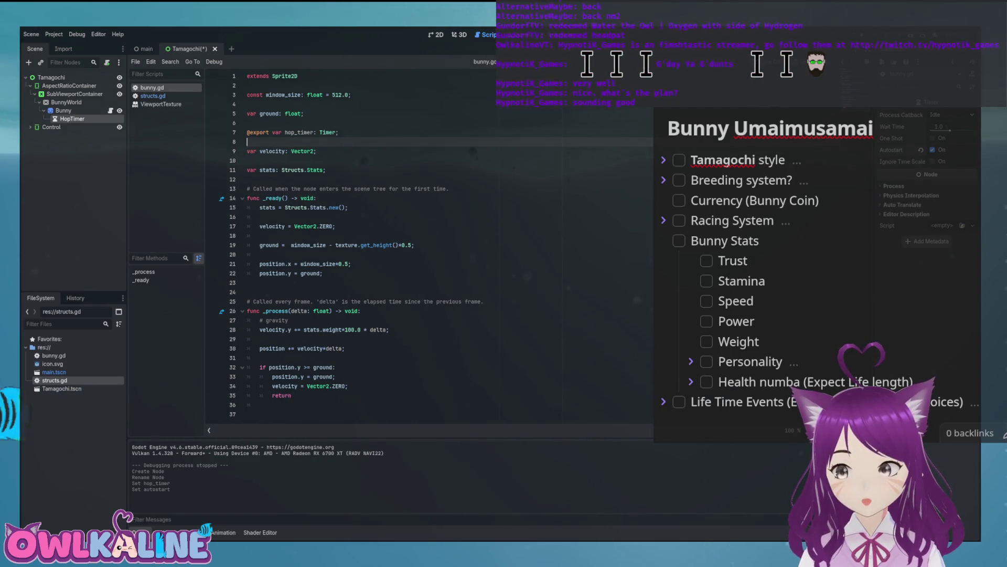
click(932, 138)
click(367, 245)
click(368, 142)
key(ctrl+s)
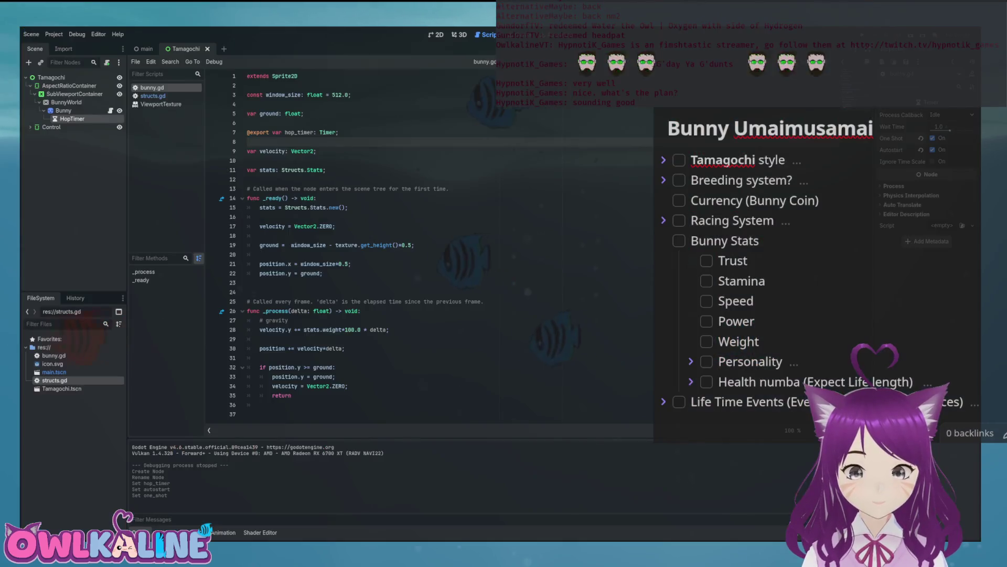
click(348, 386)
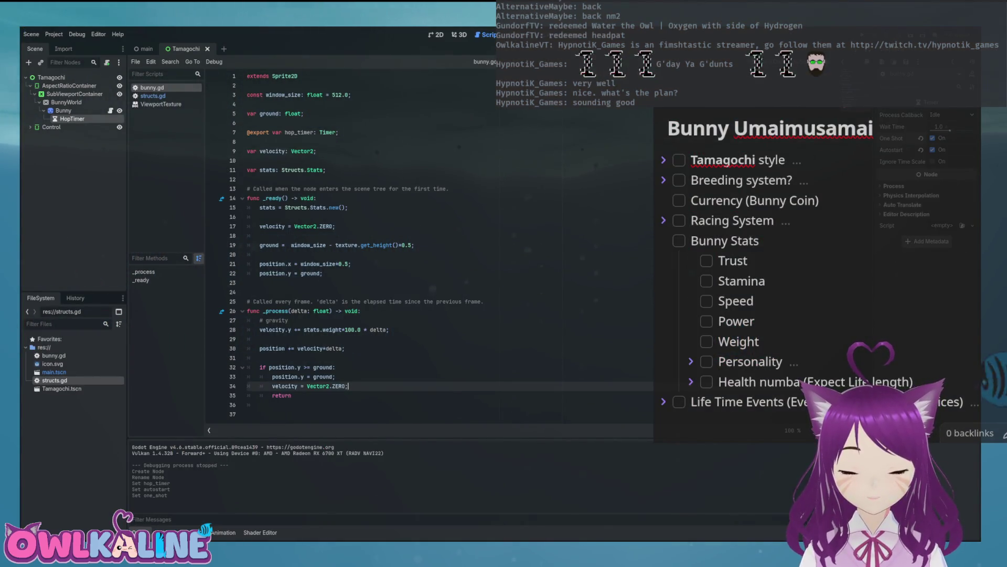
click(248, 282)
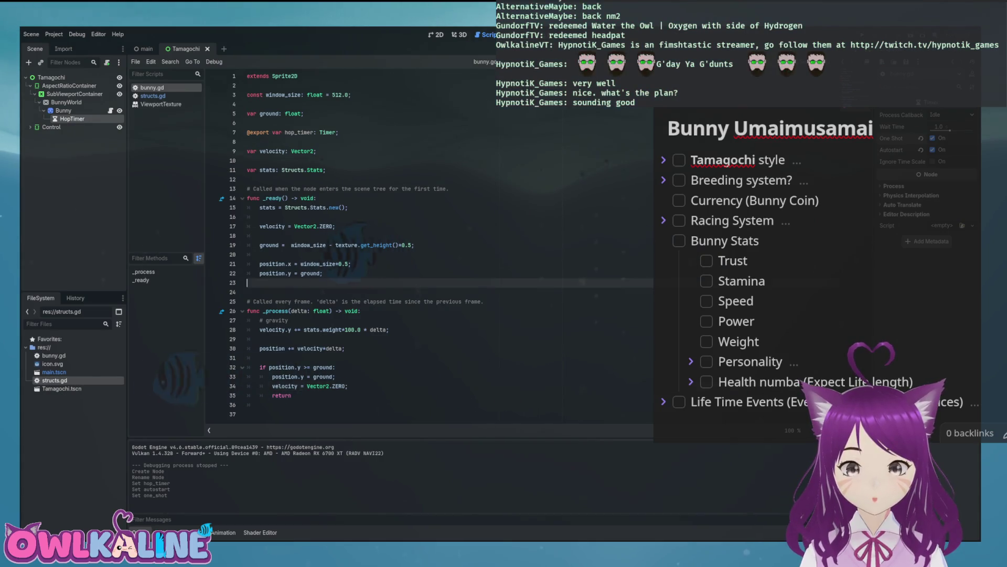
Start a timer line in _ready, undoing and redoing to restore the hop_timer code.
key(Tab)
key(Return)
key(Return)
key(Up)
text(timer.)
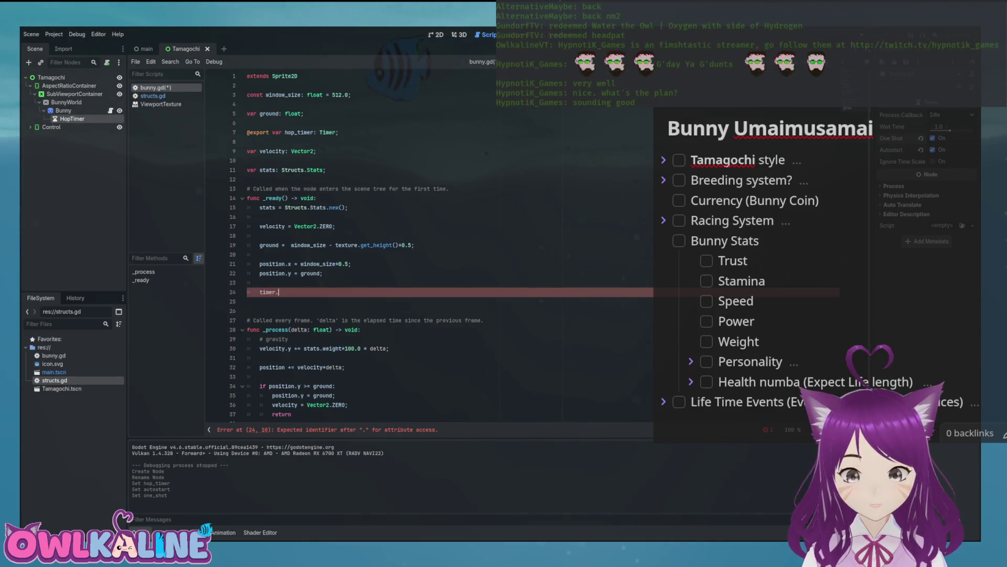
key(ctrl+z)
key(ctrl+z)
key(ctrl+z)
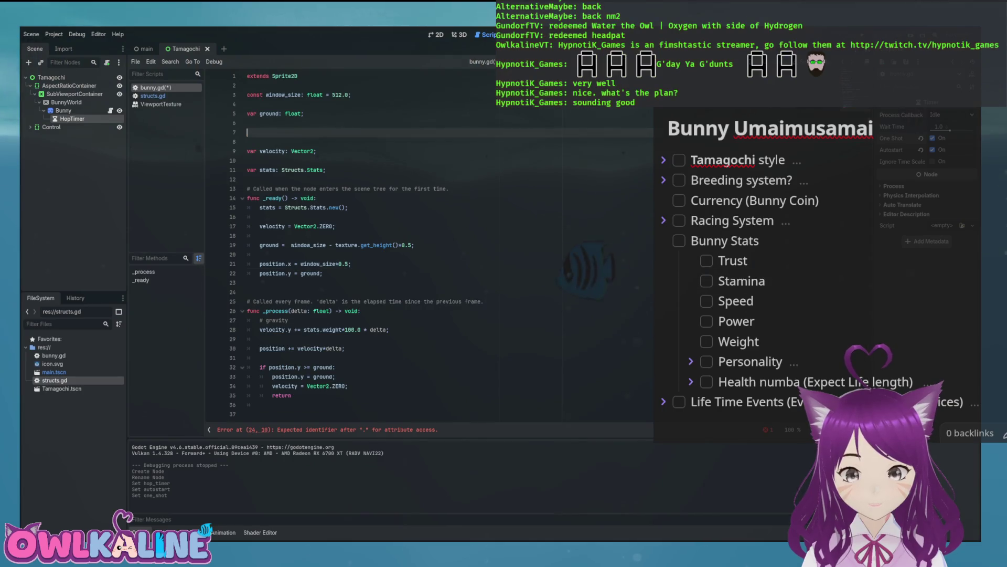
key(ctrl+z)
key(ctrl+z)
key(ctrl+z)
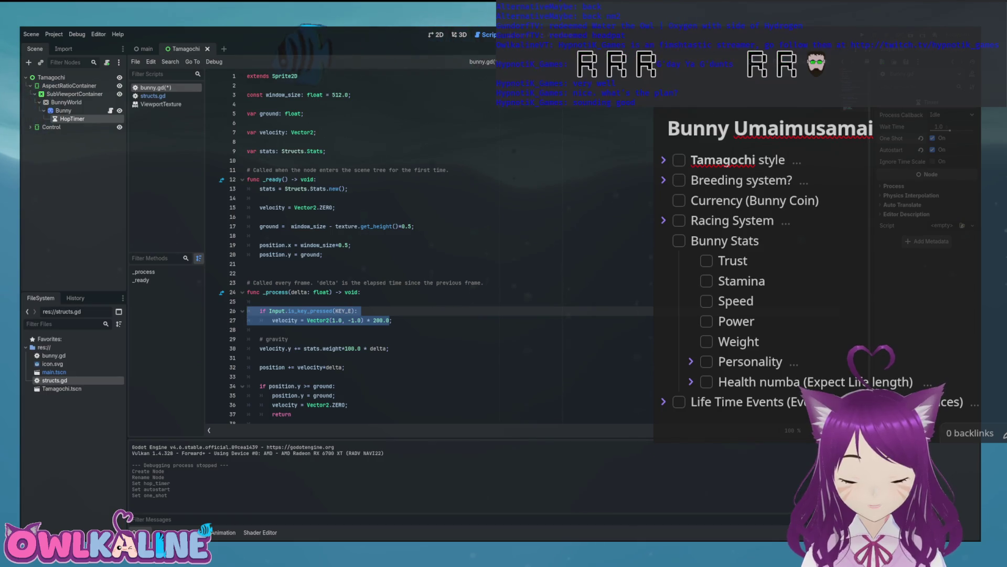
key(ctrl+shift+z)
key(ctrl+shift+z)
key(ctrl+shift+z)
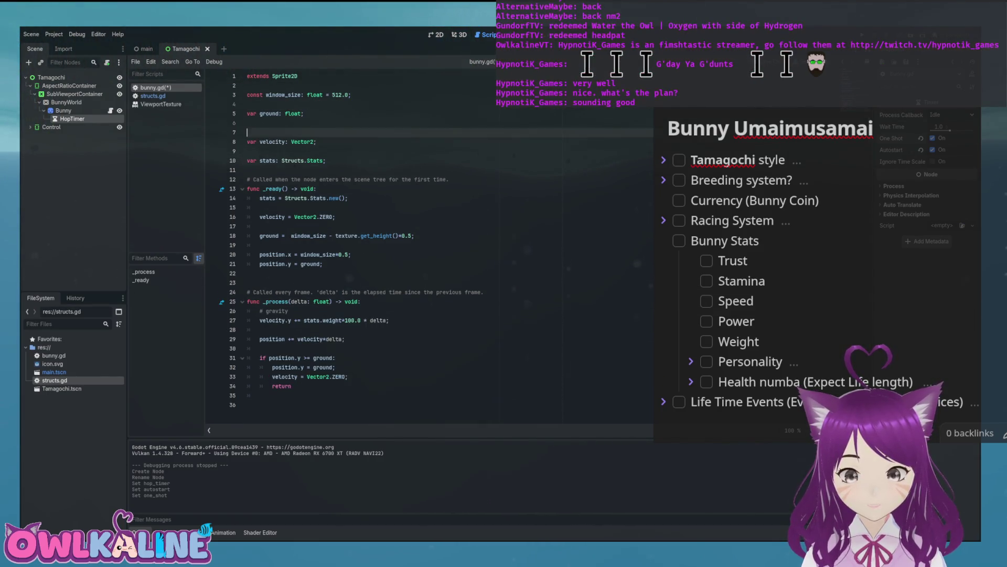
key(ctrl+shift+z)
Create a func hop() holding the 200.0 velocity line without the KEY_E check, and save.
click(262, 339)
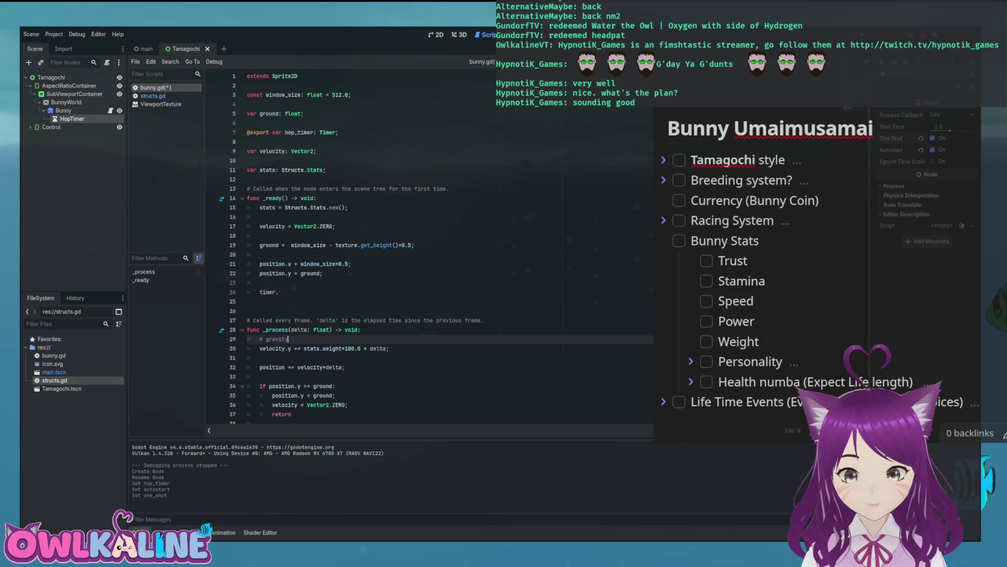
key(Up)
key(Up)
key(Return)
key(ctrl+shift+z)
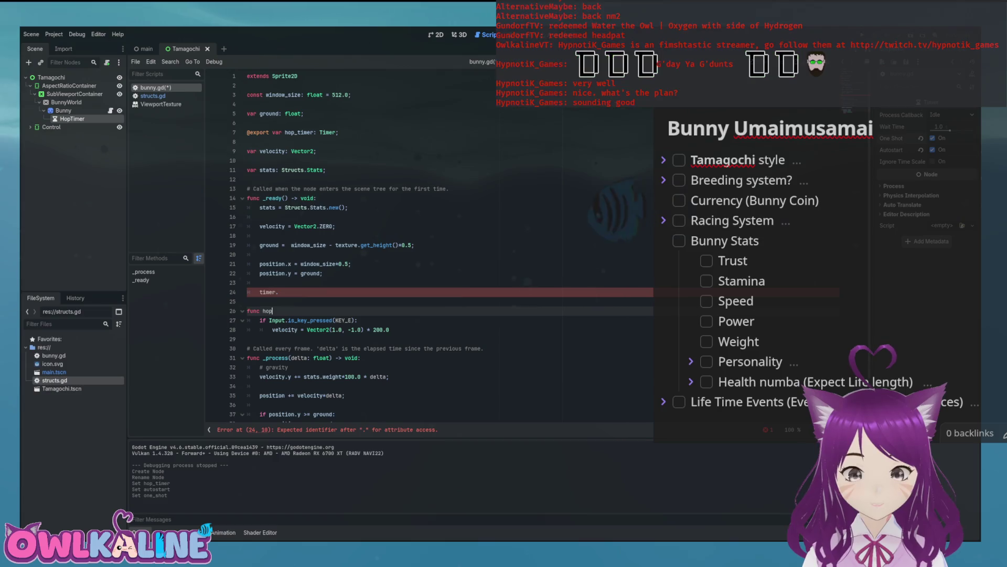
click(283, 320)
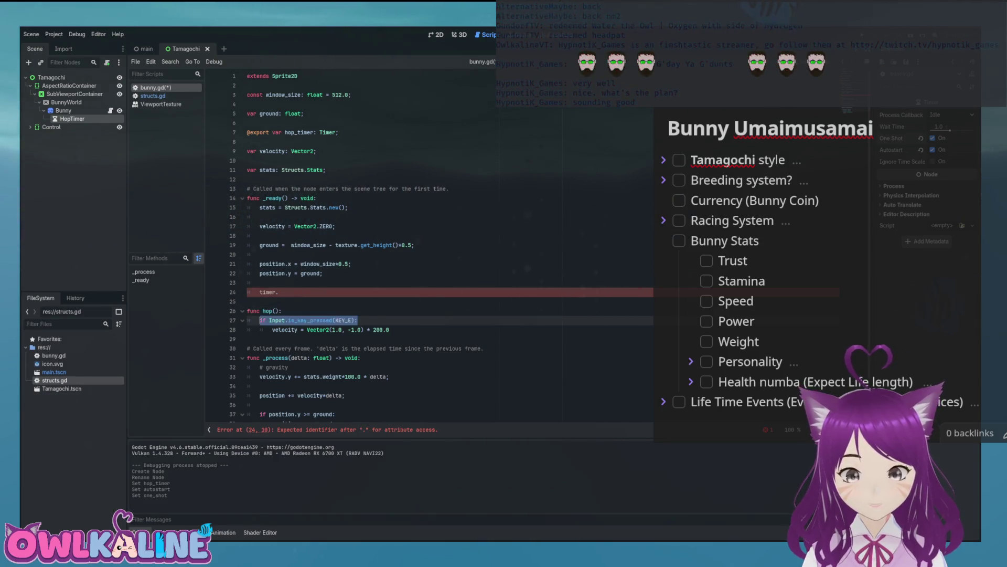
key(BackSpace)
key(BackSpace)
key(BackSpace)
key(shift+Tab)
key(ctrl+s)
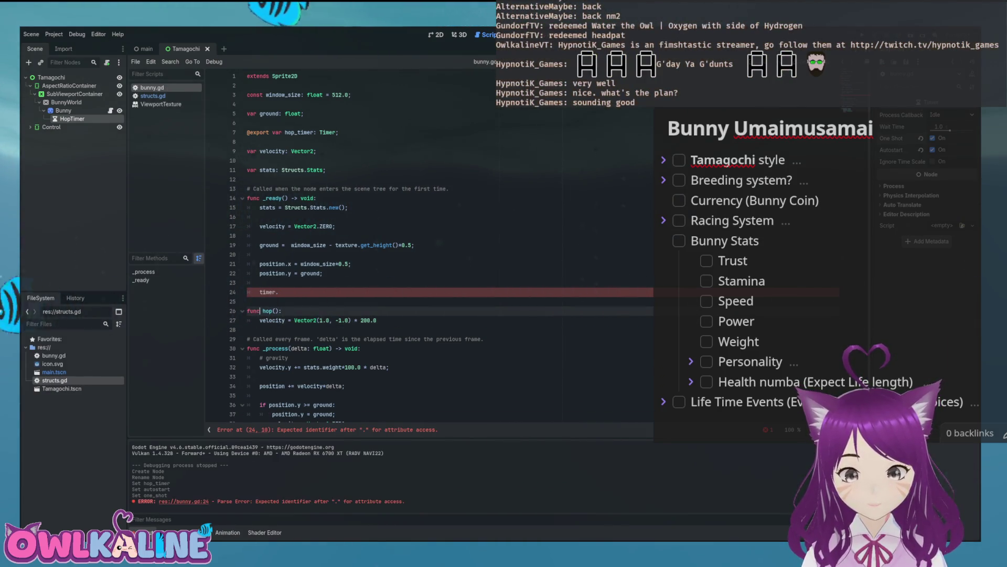
Write 'hop_timer.timeout.connect(hop)' in _ready and add a line after the landing reset.
click(279, 292)
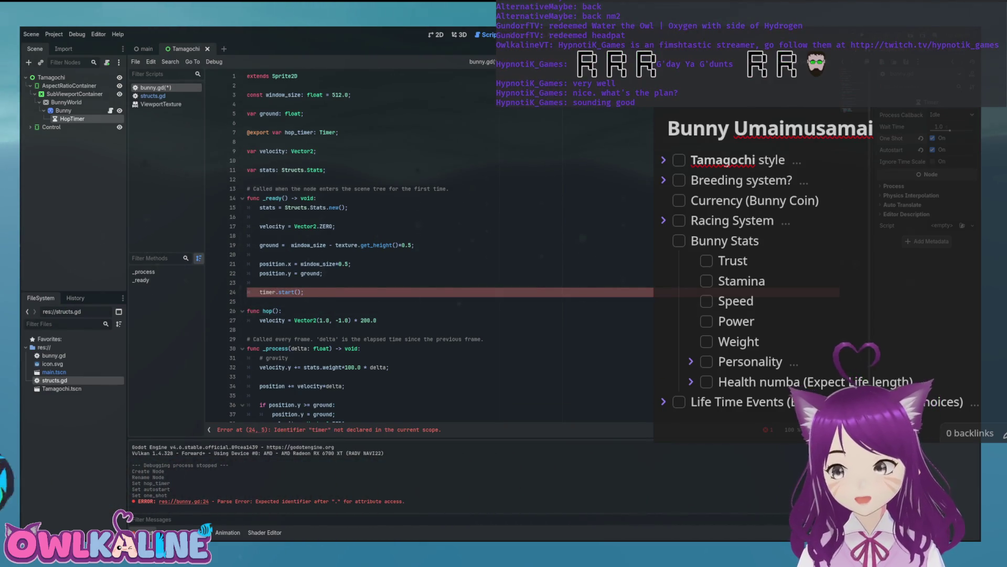
key(ctrl+s)
text(hop_timer.con)
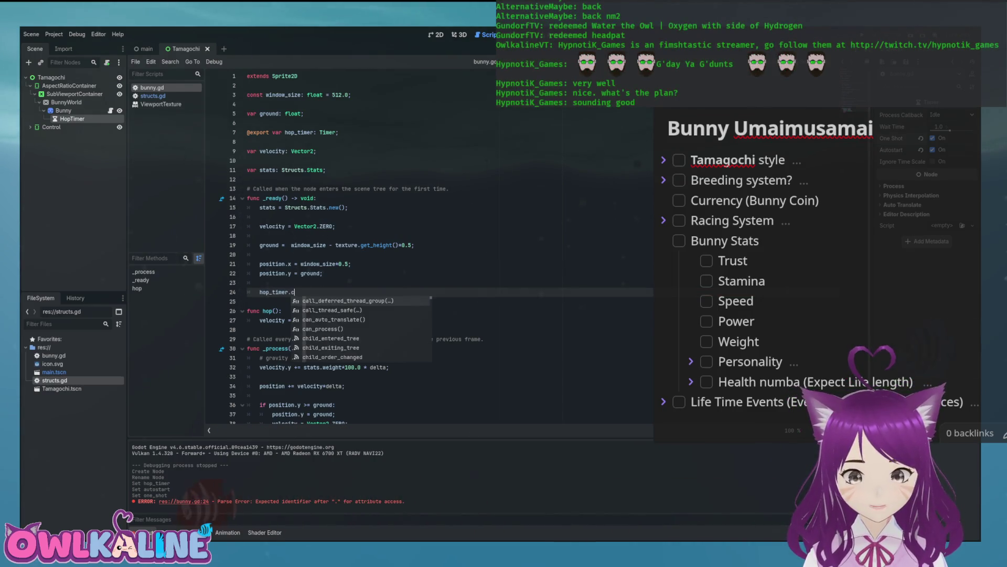
key(Return)
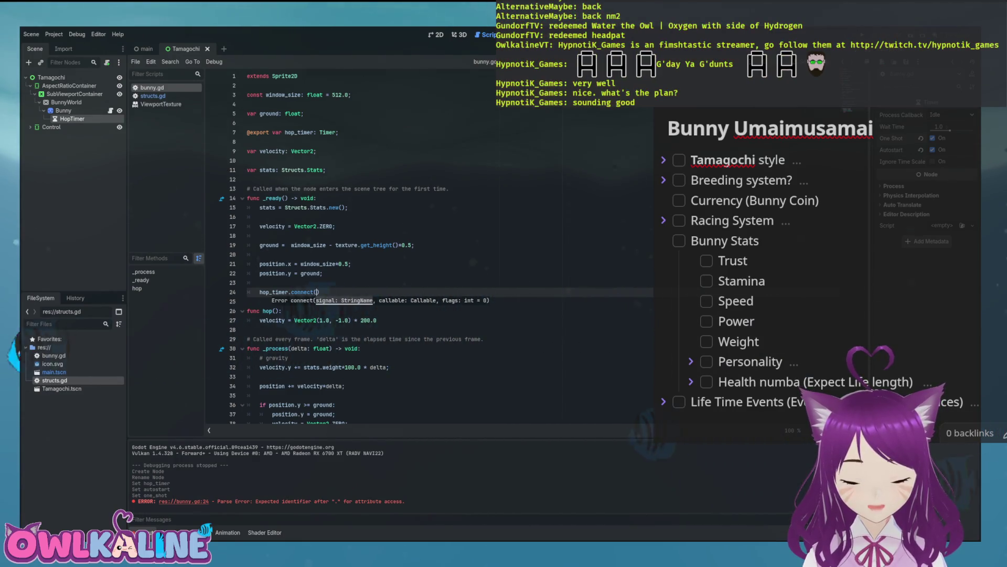
key(BackSpace)
key(BackSpace)
key(BackSpace)
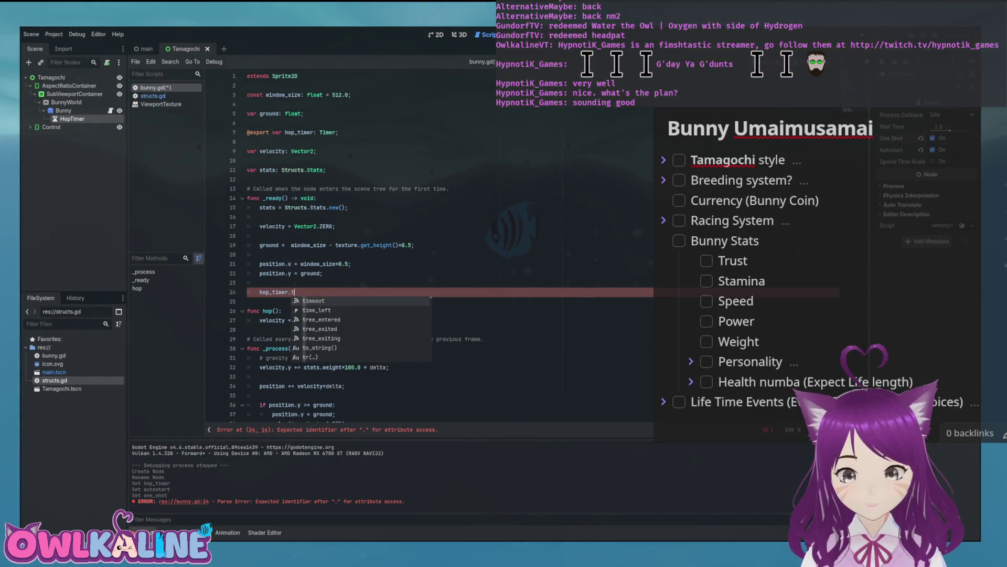
text(timeout.con)
key(Return)
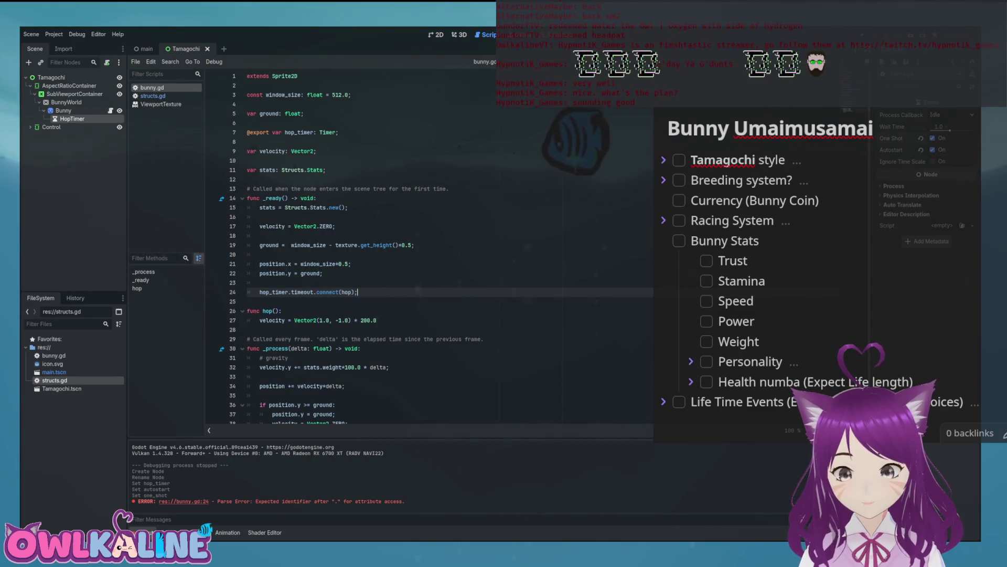
key(Down)
key(Down)
key(Down)
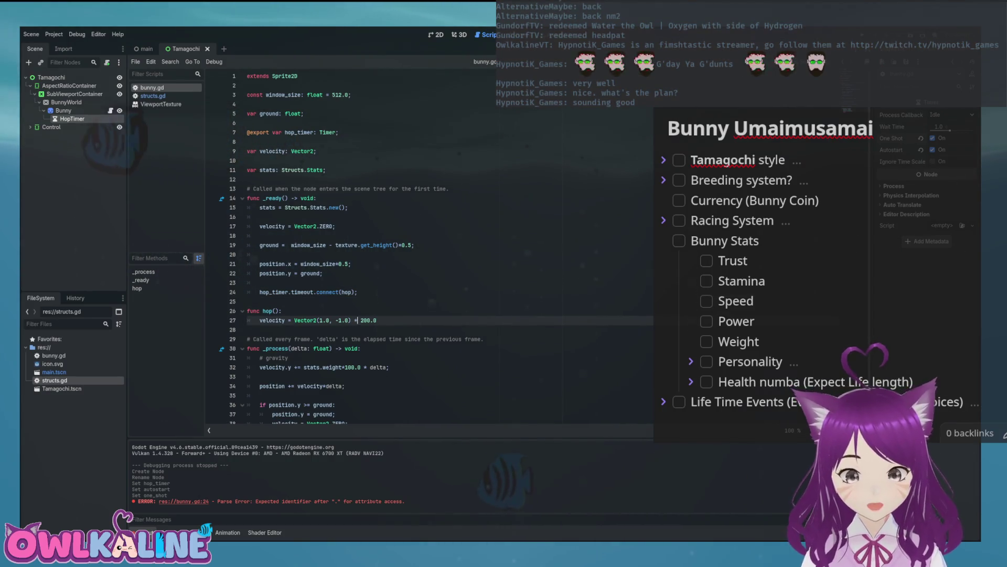
key(Down)
key(Down)
key(Down)
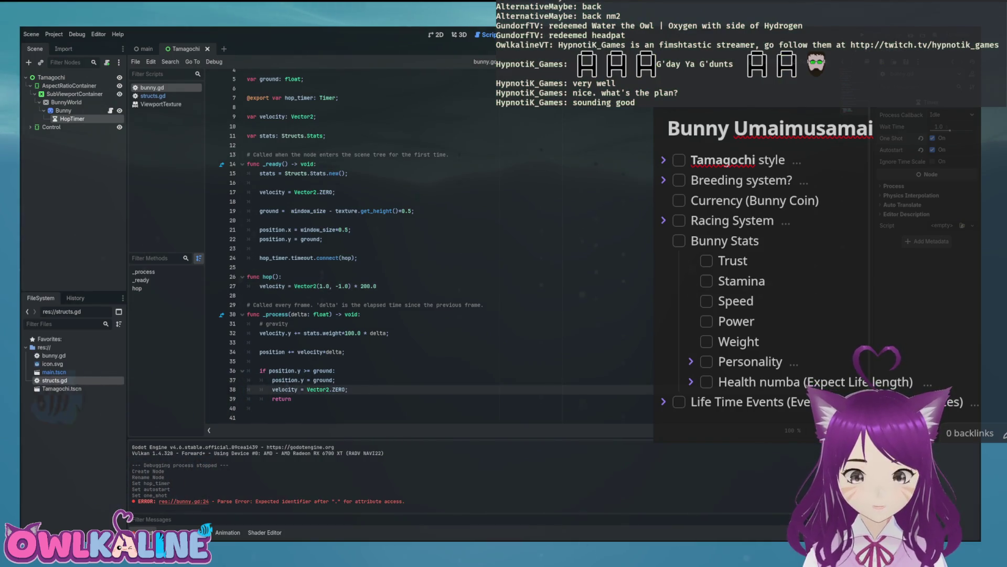
key(Return)
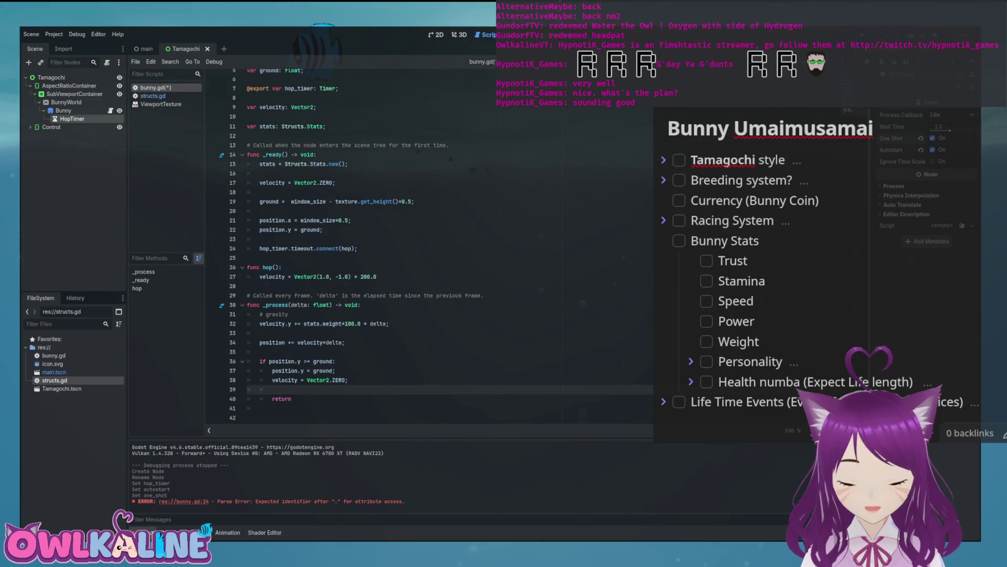
On landing, set 'hop_timer.wait_time = randf()*3.0', then add blank lines inside hop().
text(op.w)
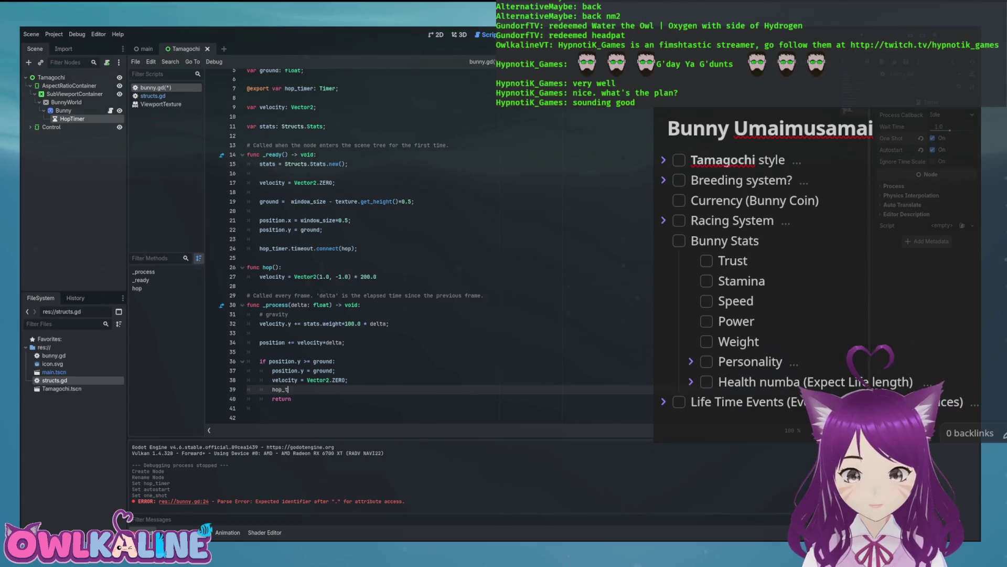
text(.wa)
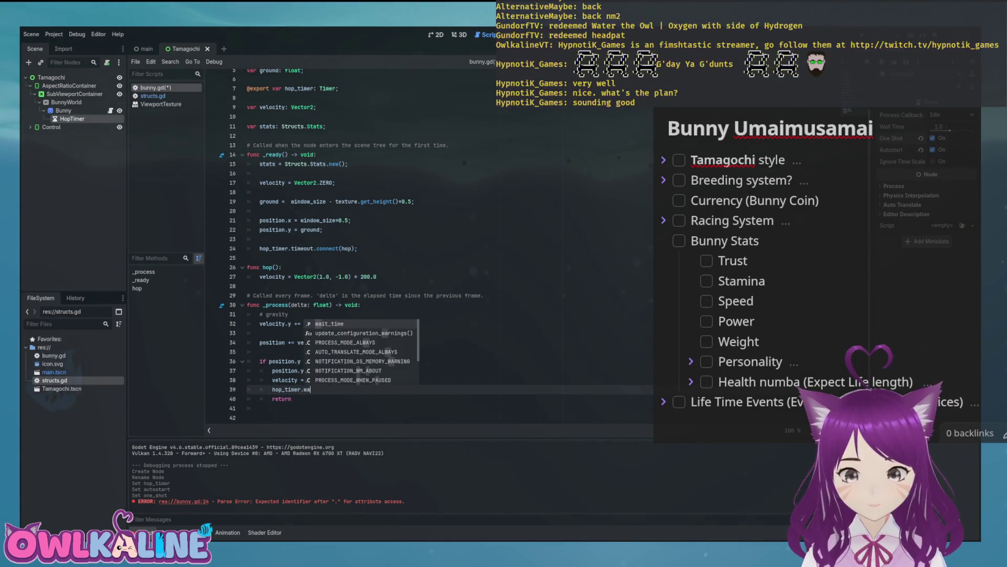
key(Return)
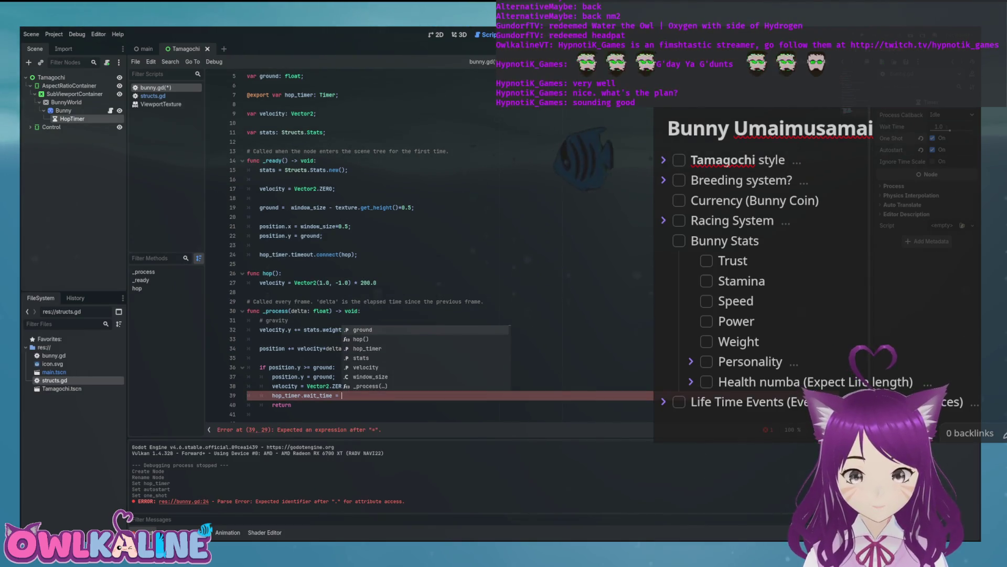
text(ran)
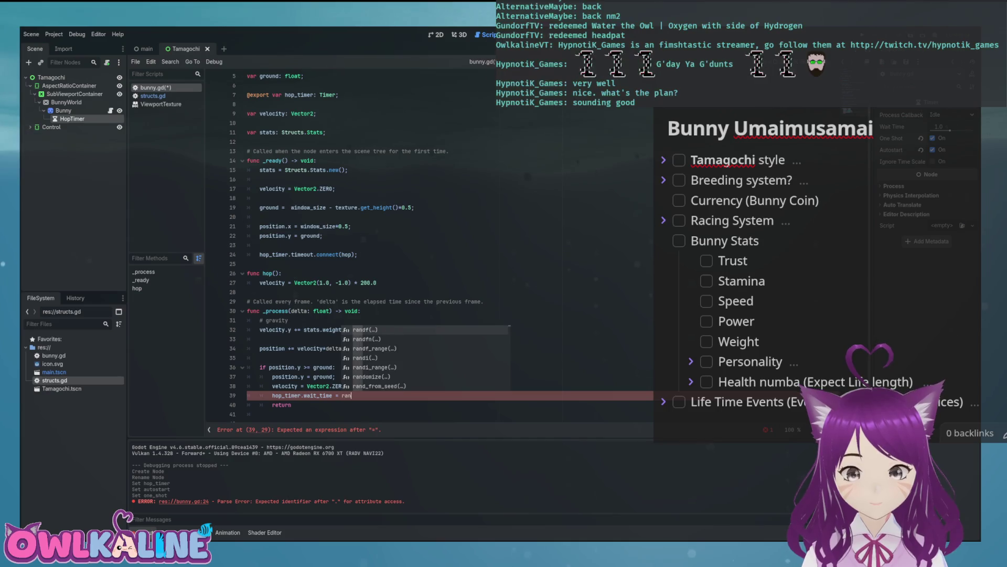
key(Down)
key(Down)
key(Down)
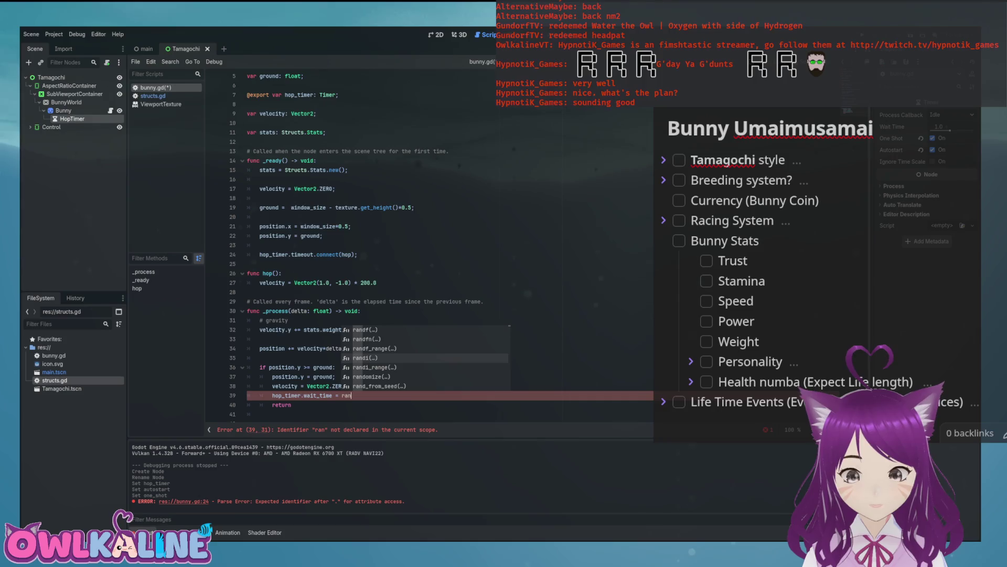
key(Up)
key(Up)
key(Up)
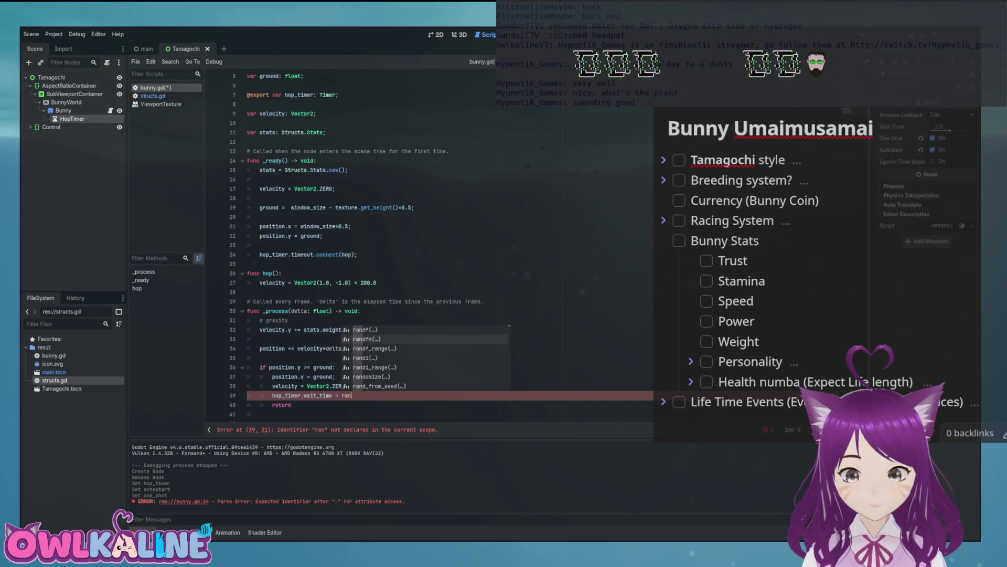
key(Return)
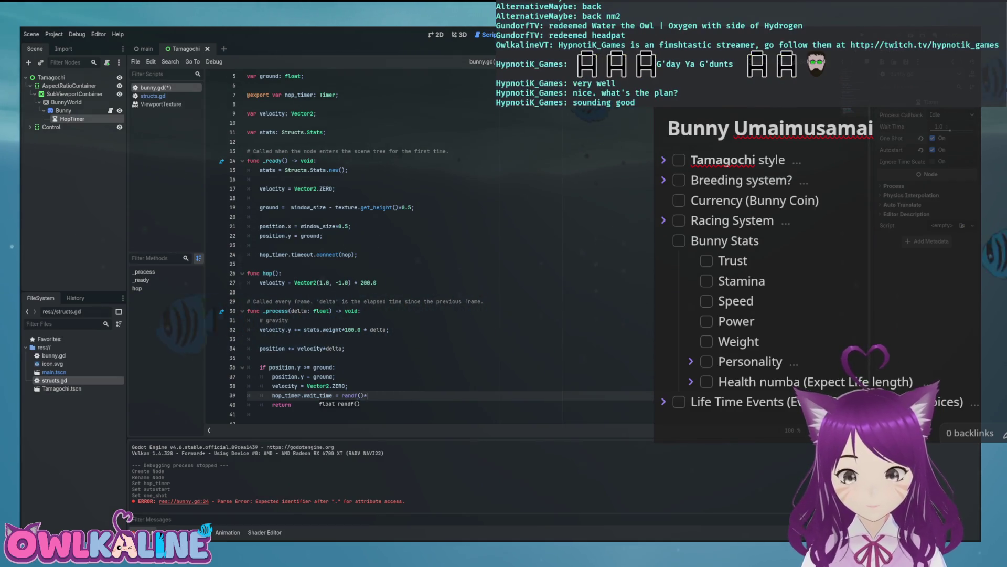
text(3/)
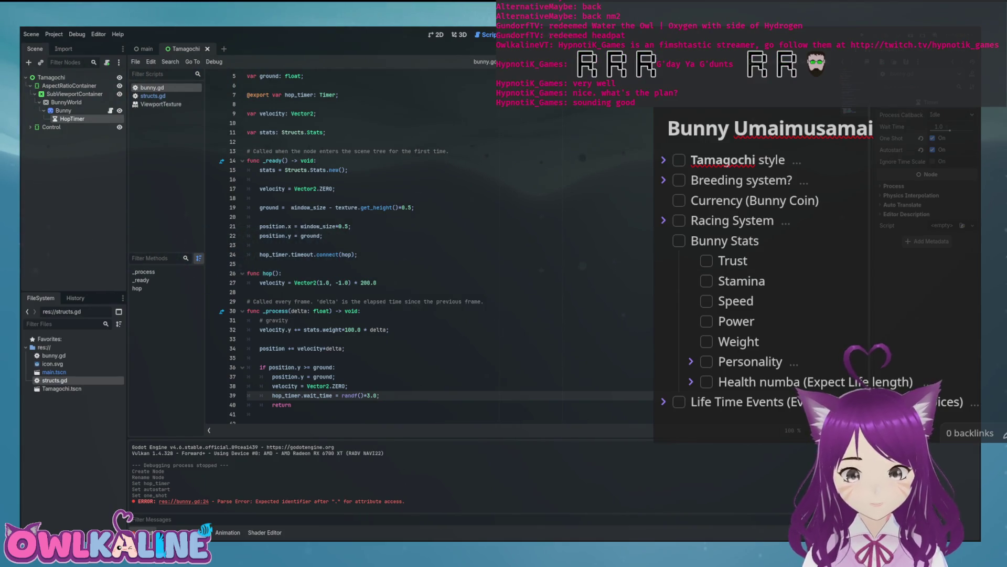
key(Up)
key(Up)
key(Up)
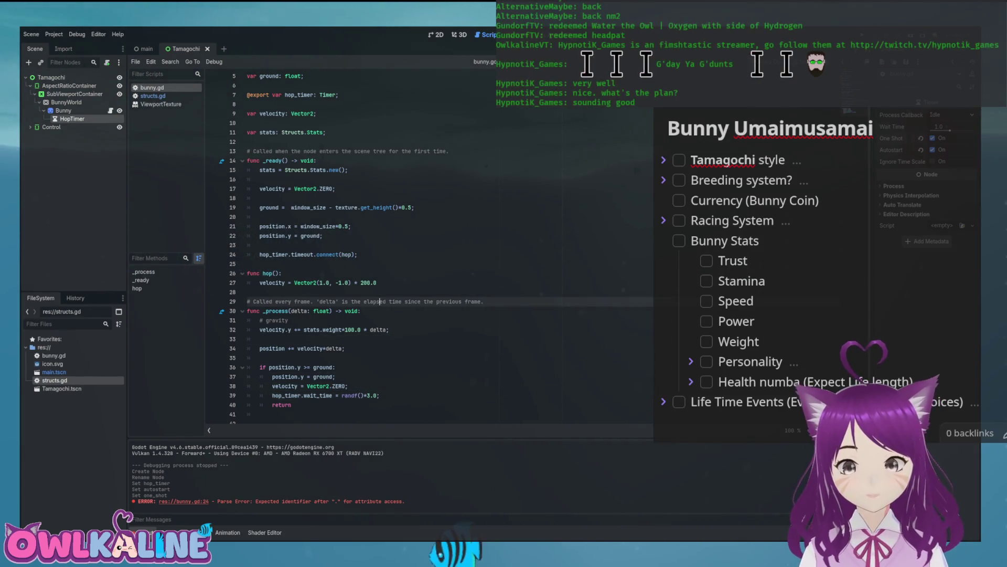
key(Return)
key(Return)
key(Up)
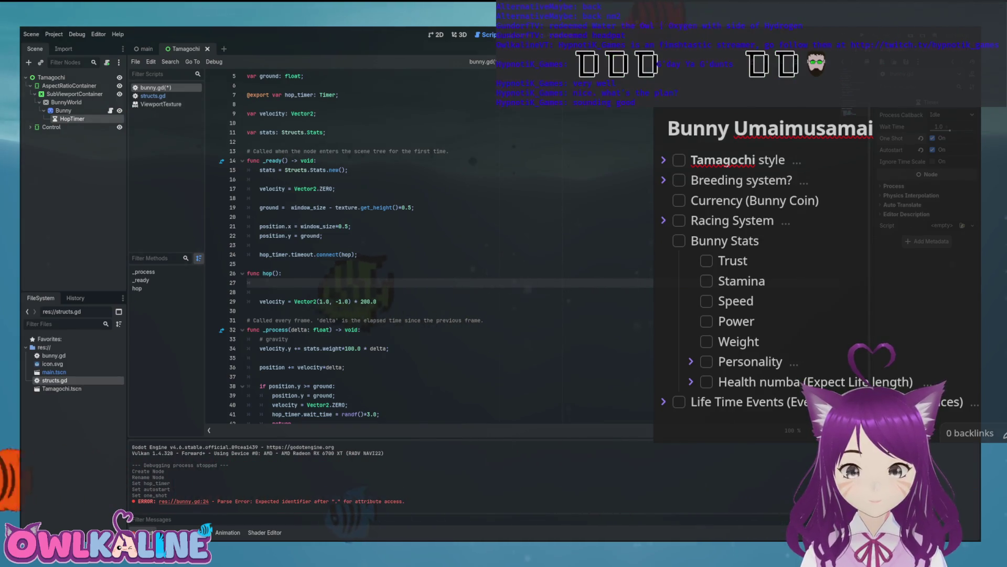
Add 'hop_direction = float(randi() % 1 - 1)' on line 27 in hop().
text(let)
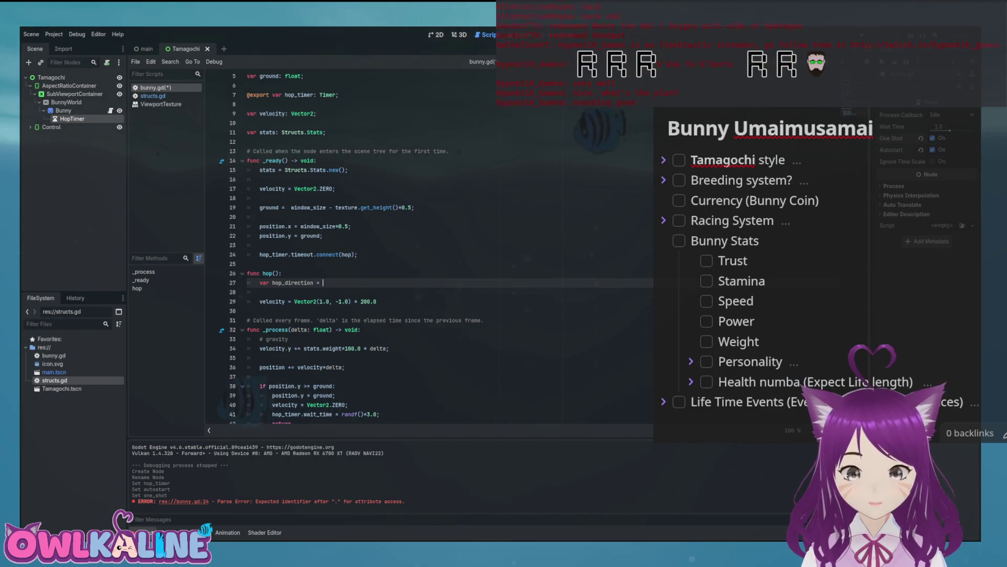
text(ran)
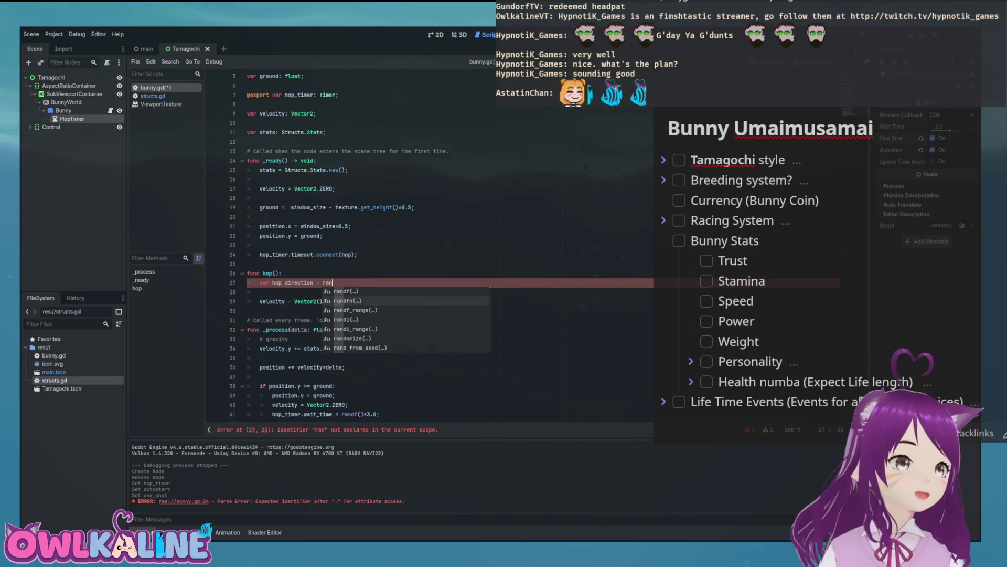
key(Return)
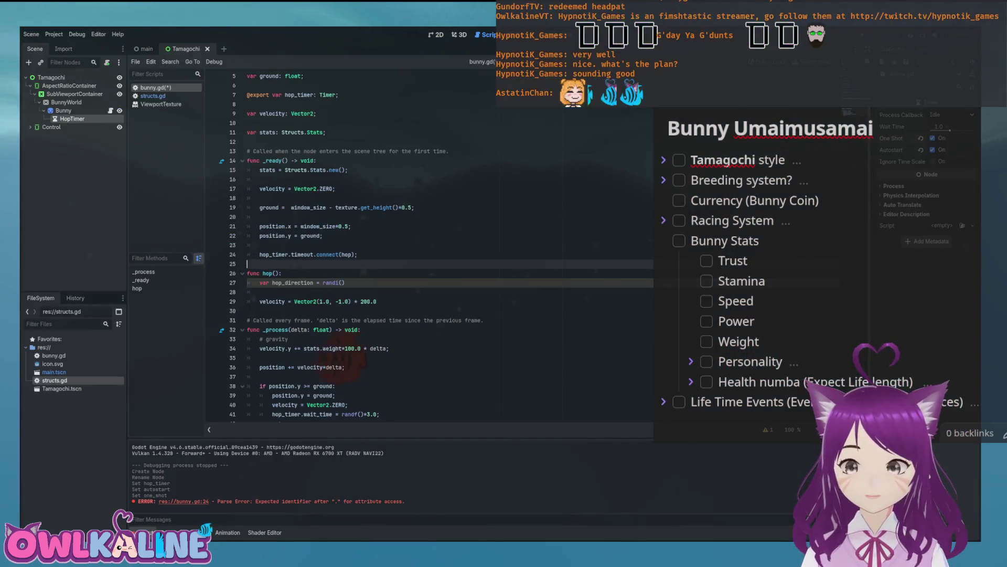
click(345, 282)
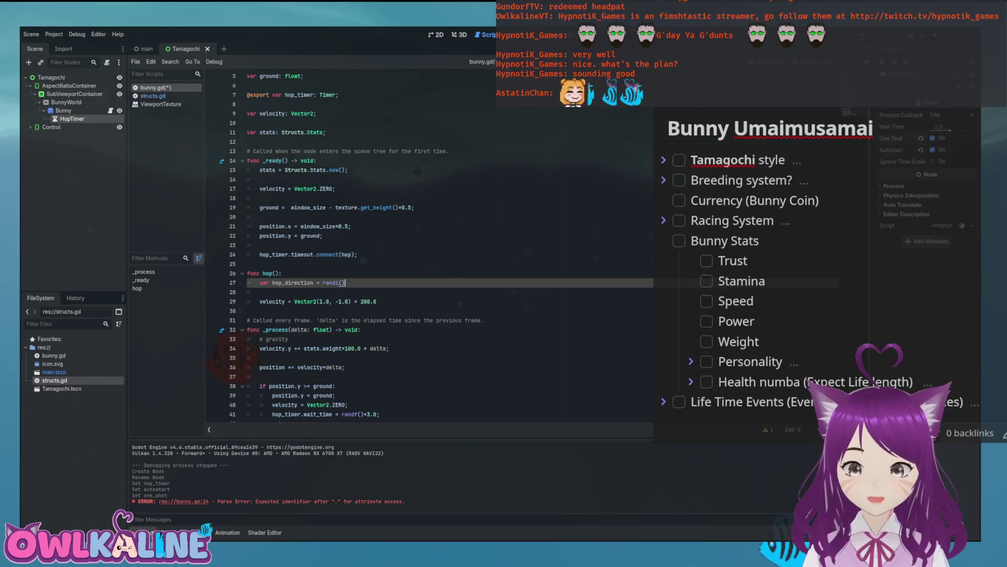
text(% 1 - 1);)
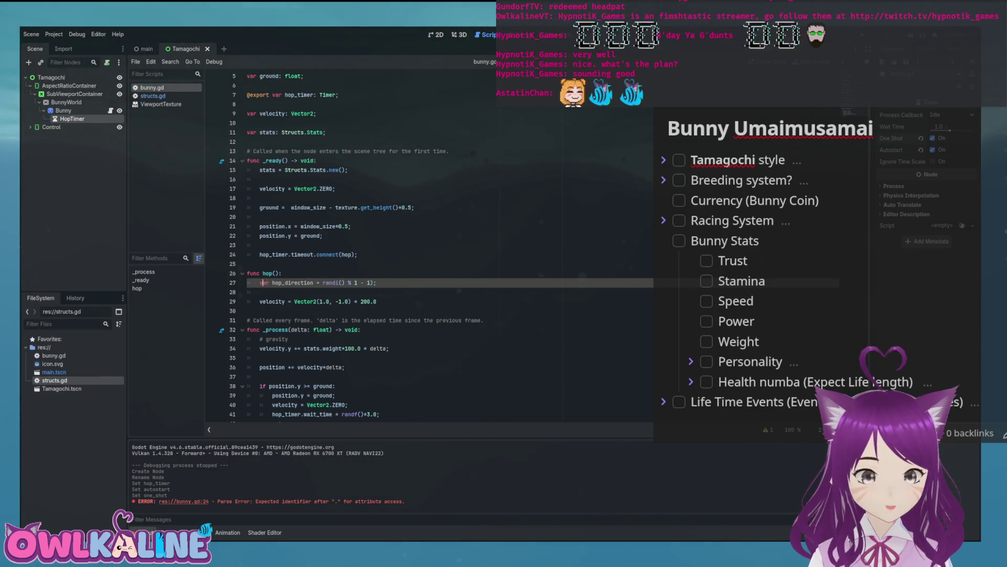
click(285, 282)
text(()
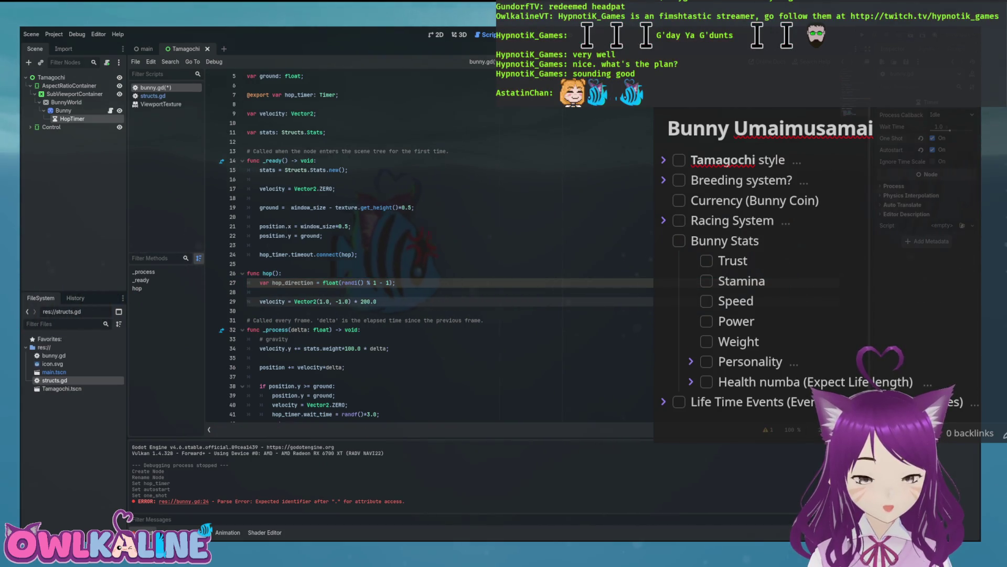
Replace the 1.0 x value in the velocity Vector2 with hop_direction and run the game.
key(Delete)
key(Delete)
text(hop_d)
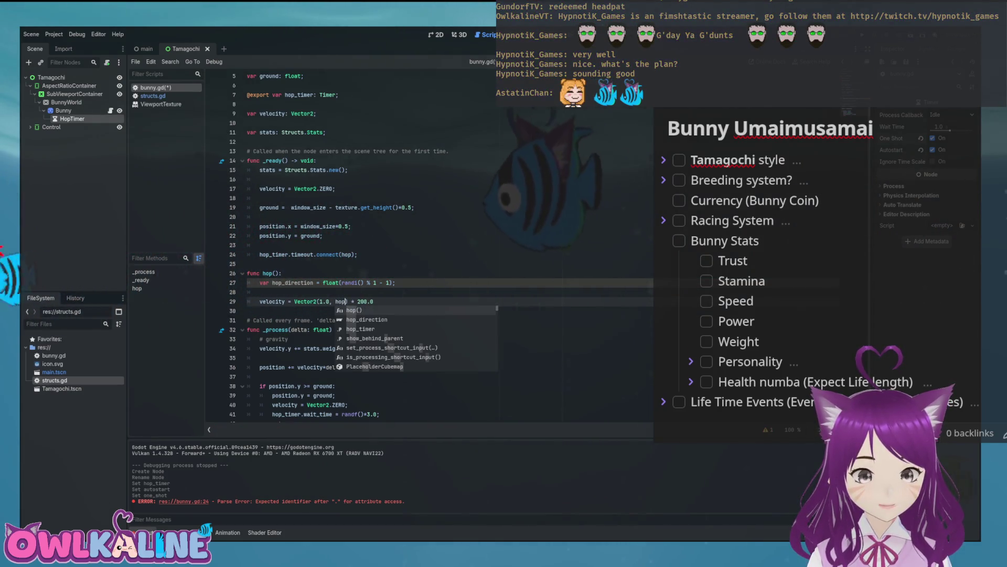
key(ctrl+z)
key(ctrl+z)
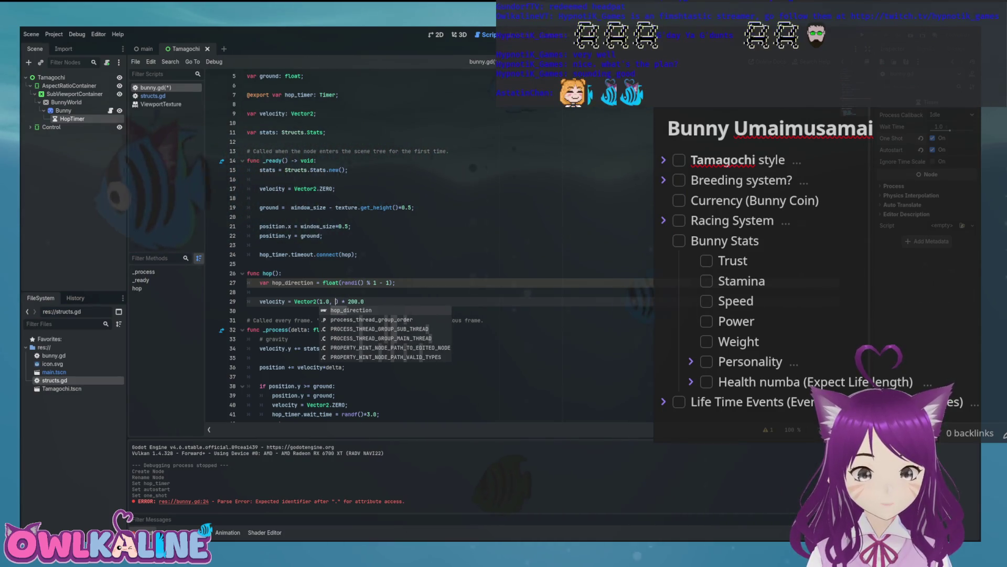
key(ctrl+z)
text(op_direction, -)
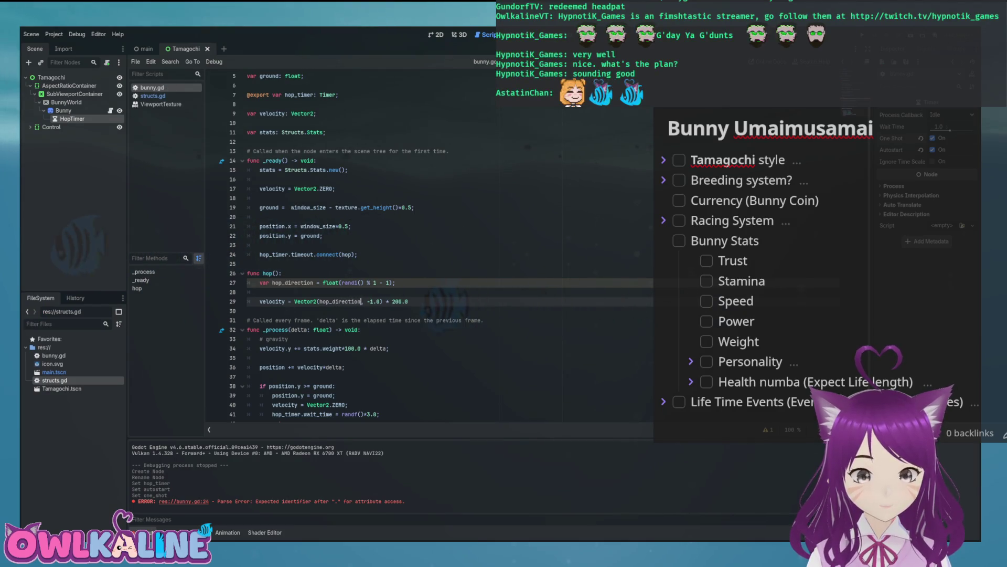
click(357, 254)
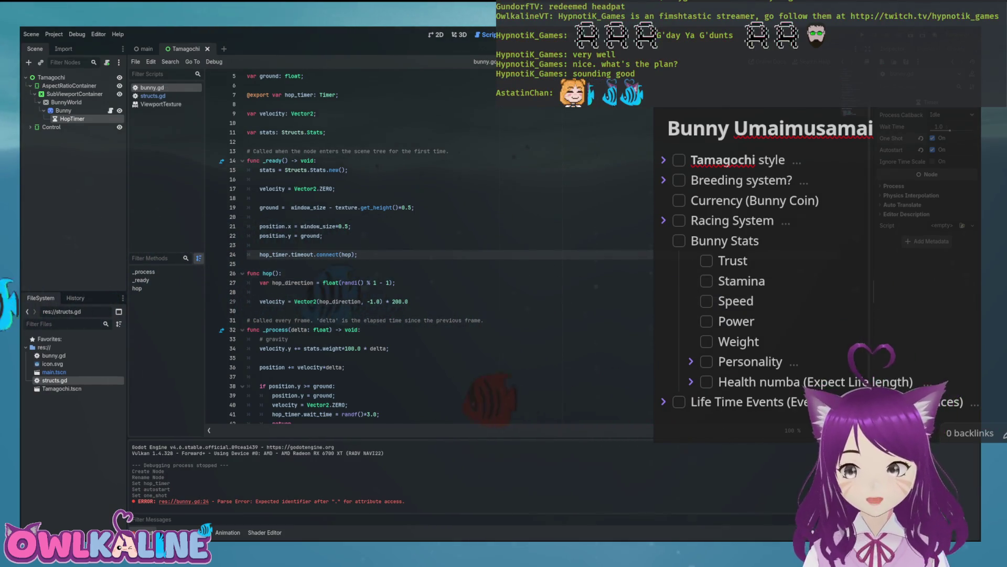
key(F5)
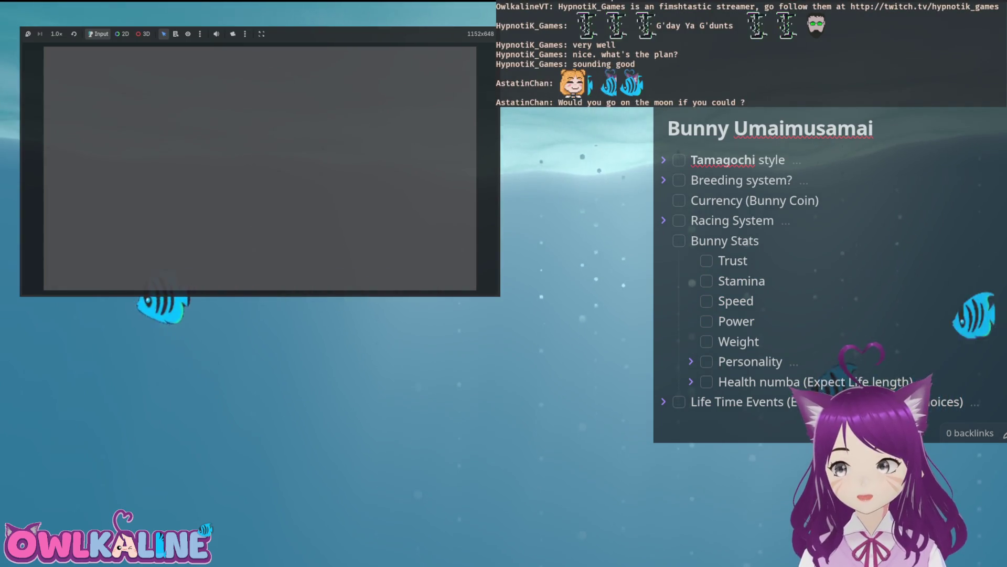
Drag HopTimer into the Bunny's Hop Timer slot, then run and stop the game.
key(F8)
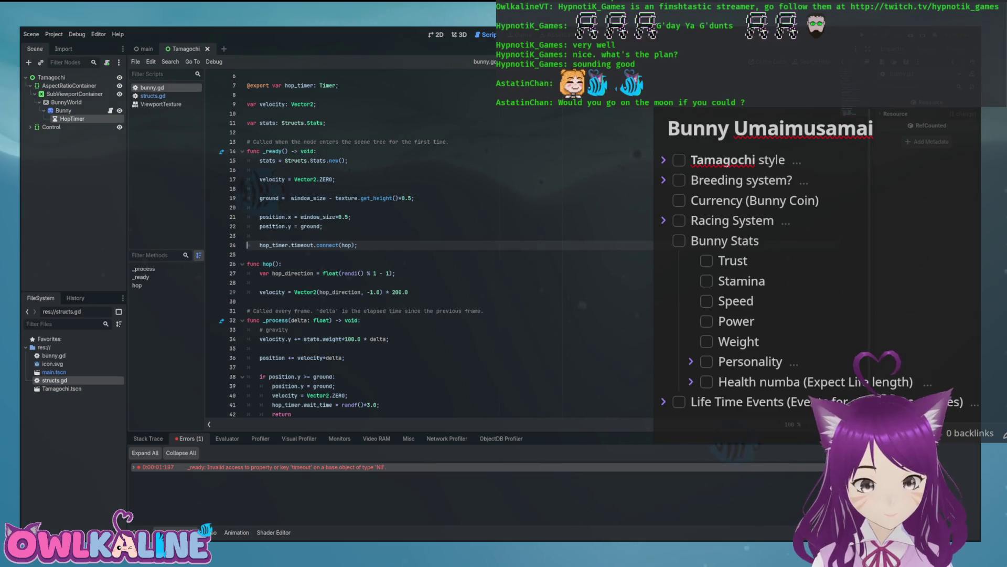
click(63, 110)
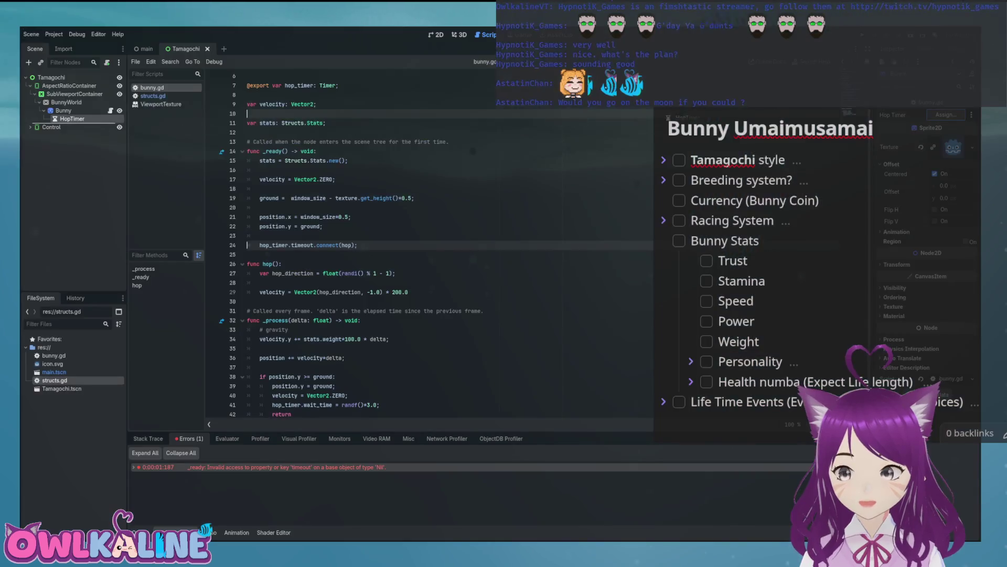
drag(72, 118, 950, 114)
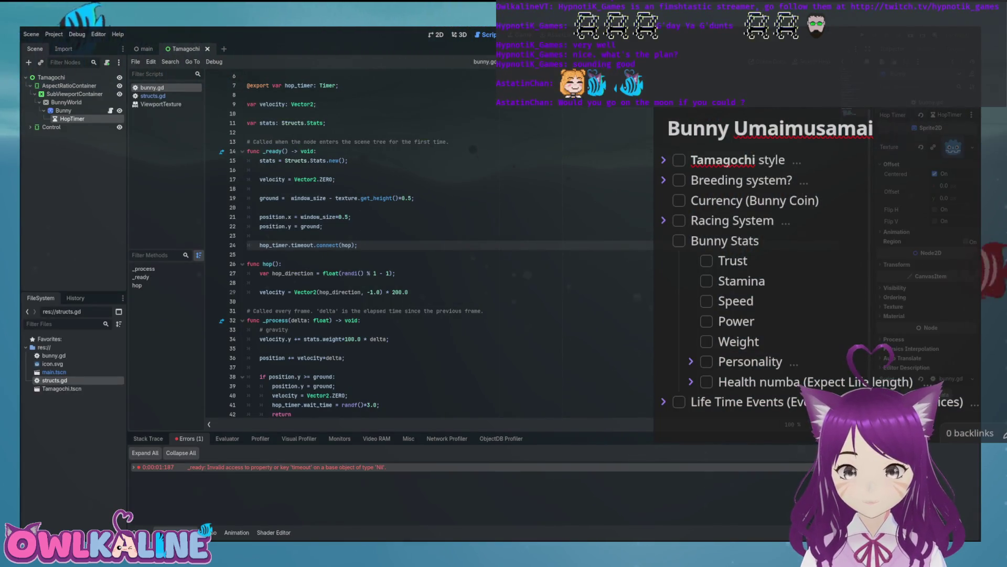
key(F5)
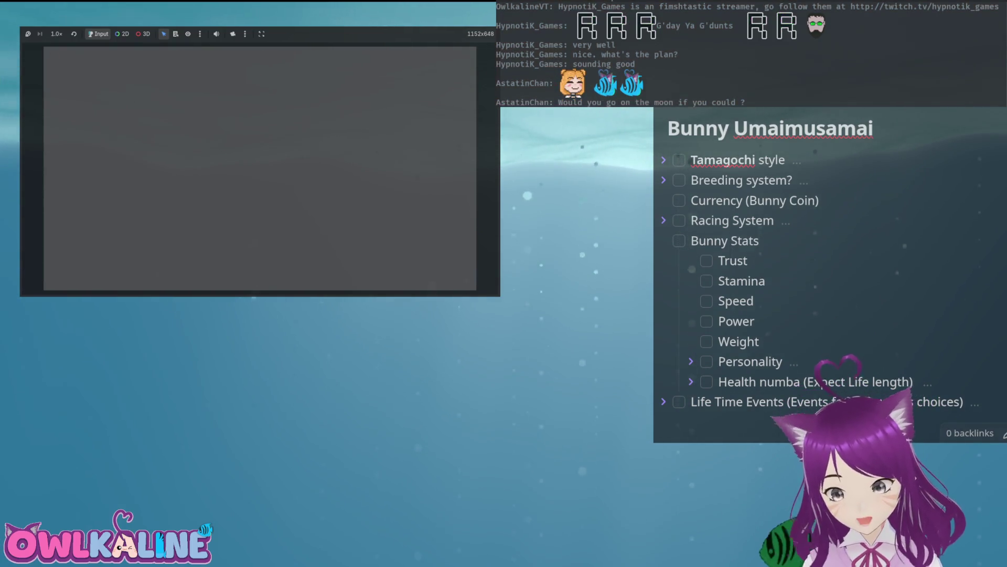
key(F8)
scroll(367, 247, down, 1)
Add 'hop_timer.start()' after the wait_time line in the landing block and launch the game.
click(381, 389)
key(Return)
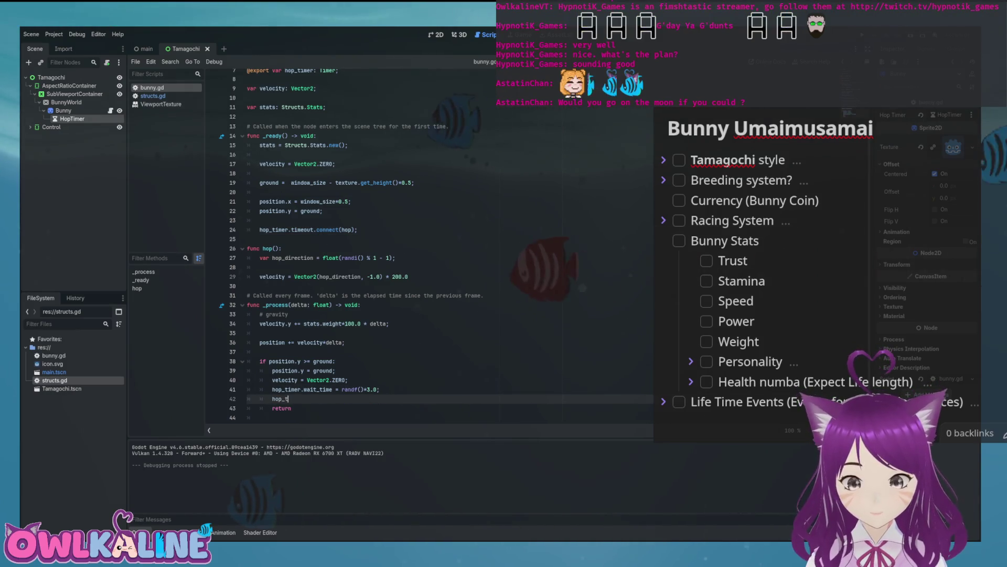
text(op_timer.)
key(Down)
key(Down)
key(Down)
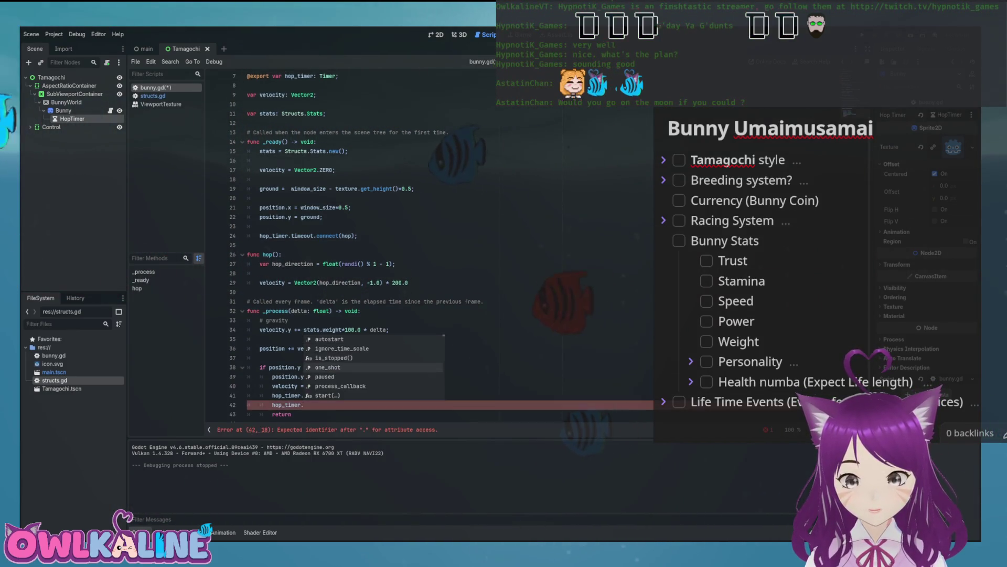
key(Return)
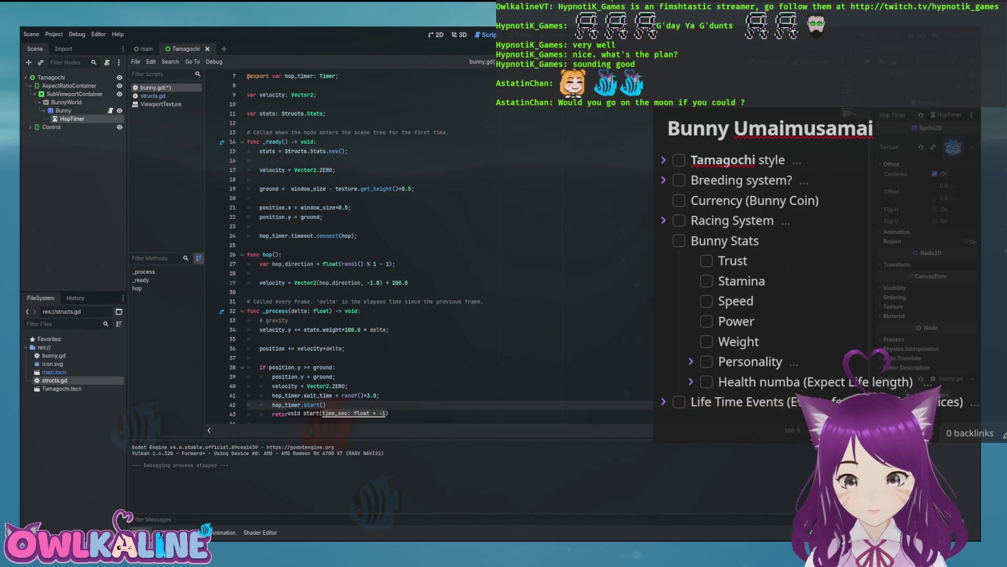
click(314, 349)
scroll(315, 348, down, 1)
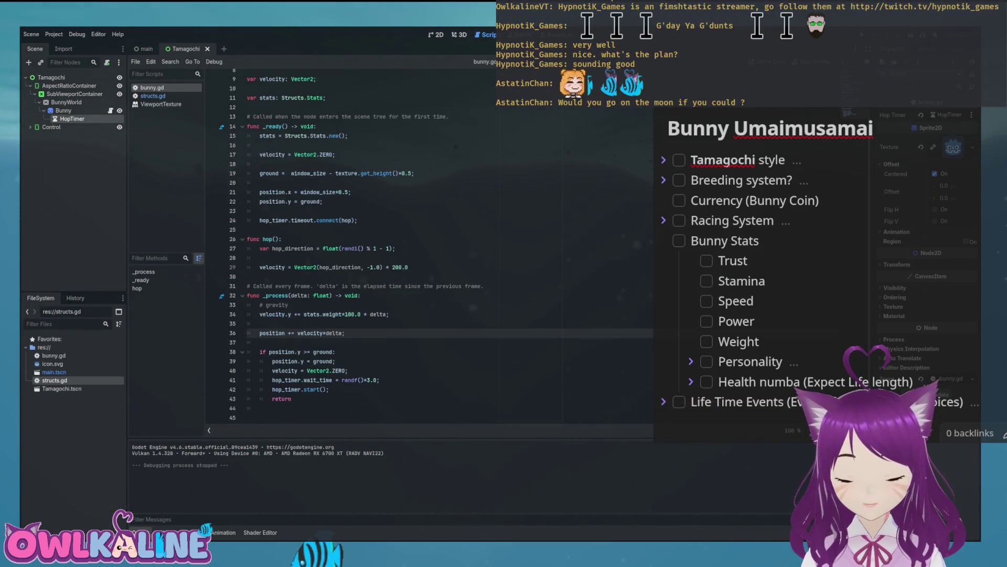
key(F5)
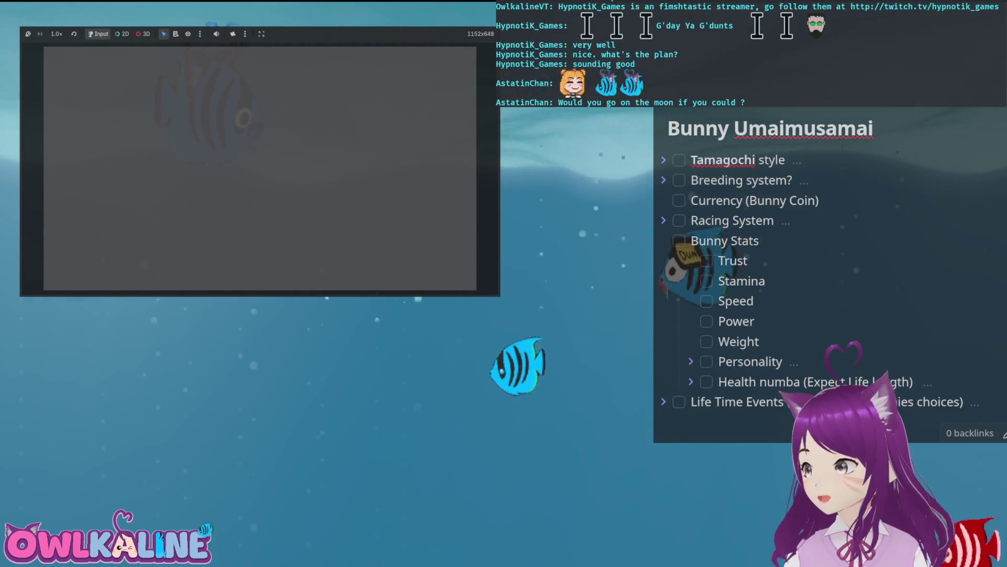
Stop and relaunch the game several times to watch the bunny hop.
key(F8)
key(F5)
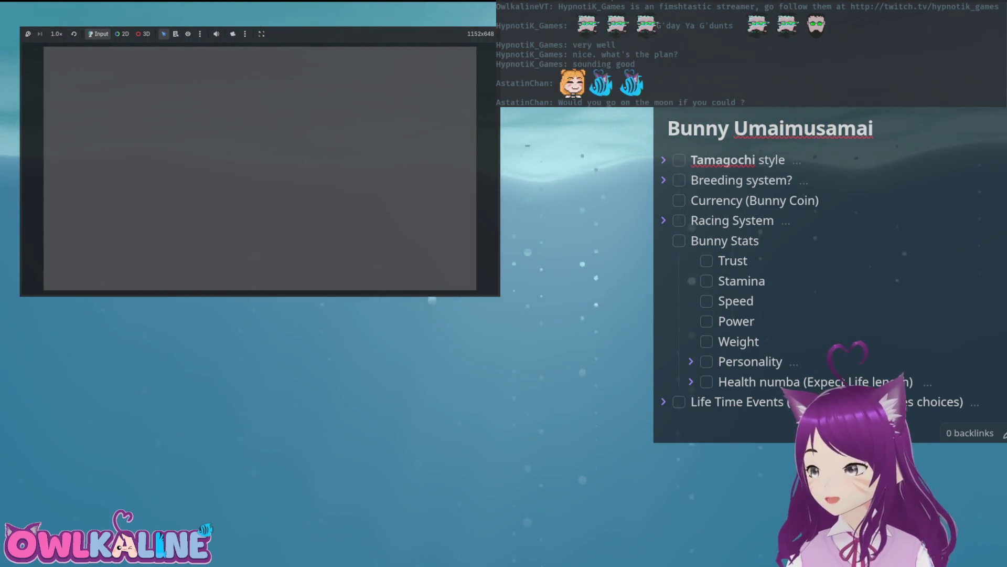
key(F8)
key(F5)
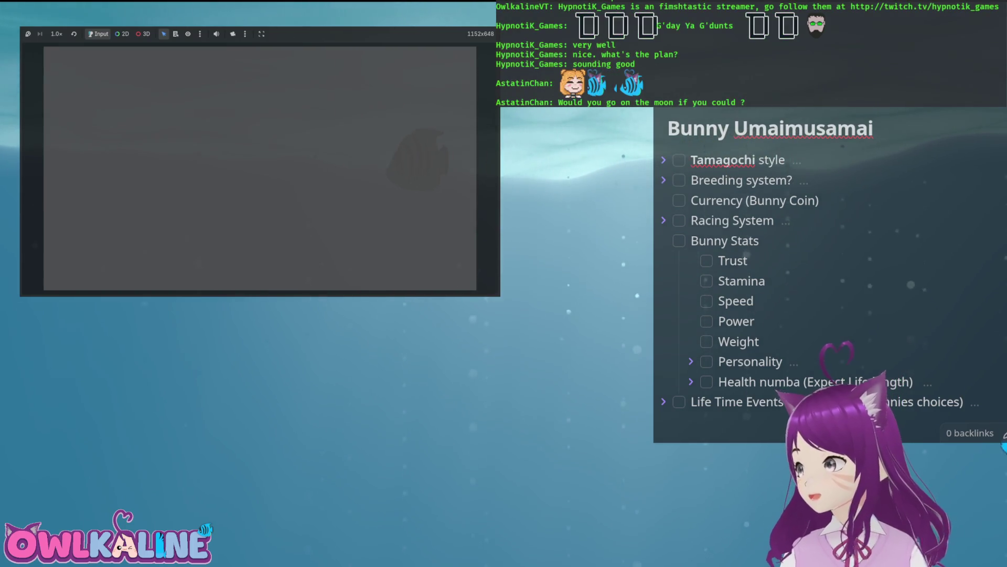
key(F5)
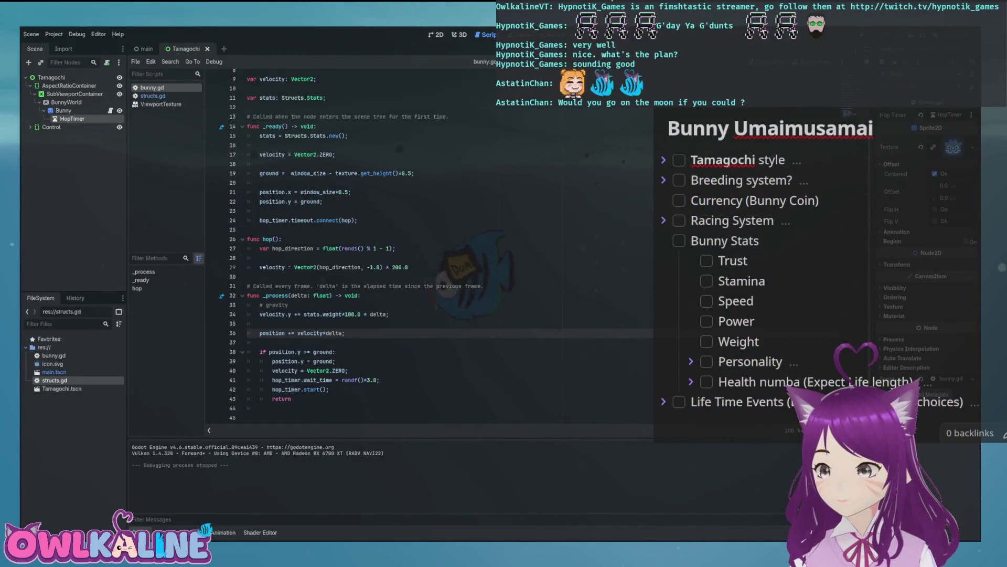
Change the modulo value on the hop_direction line, then test-run the game and stop it.
click(374, 248)
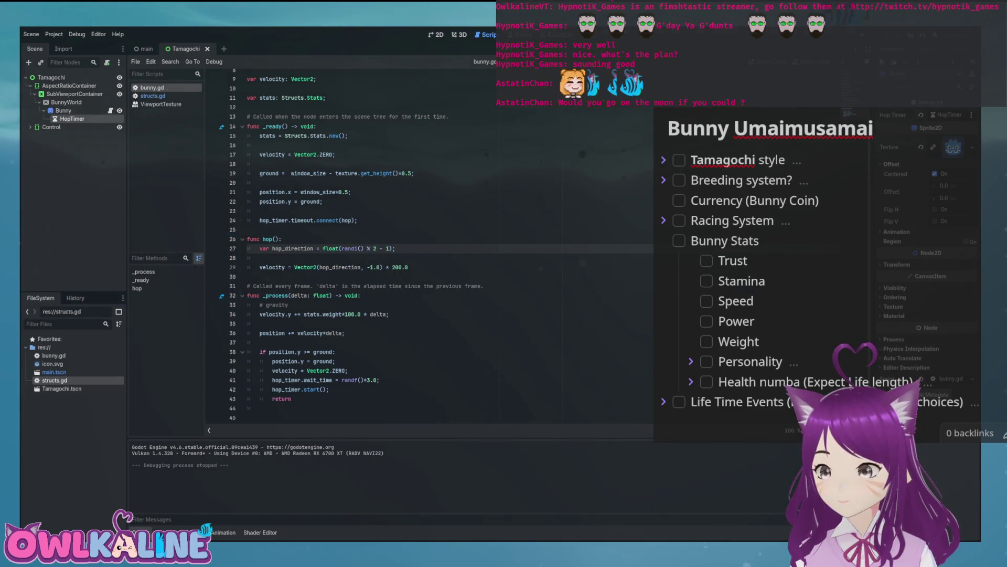
key(F5)
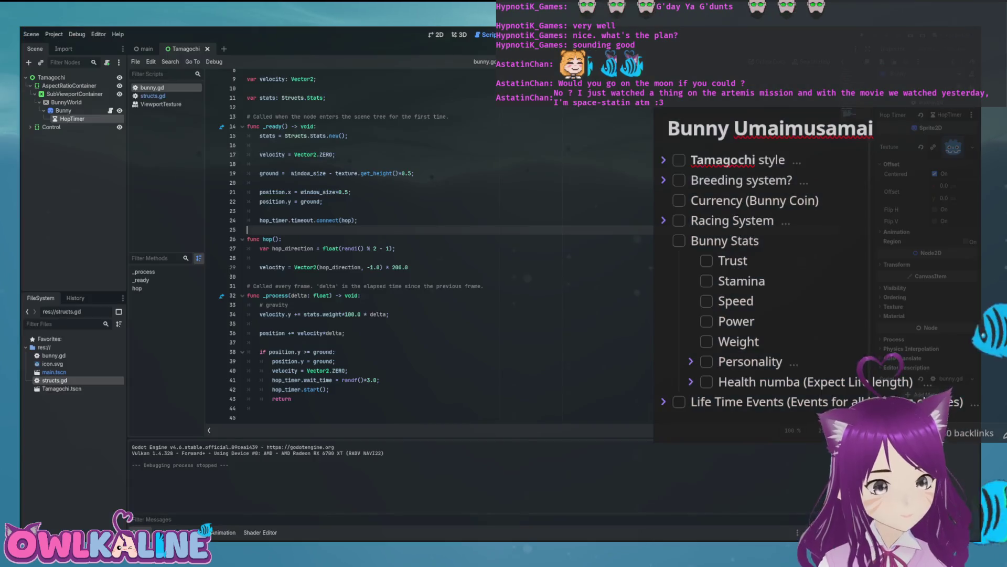
click(260, 258)
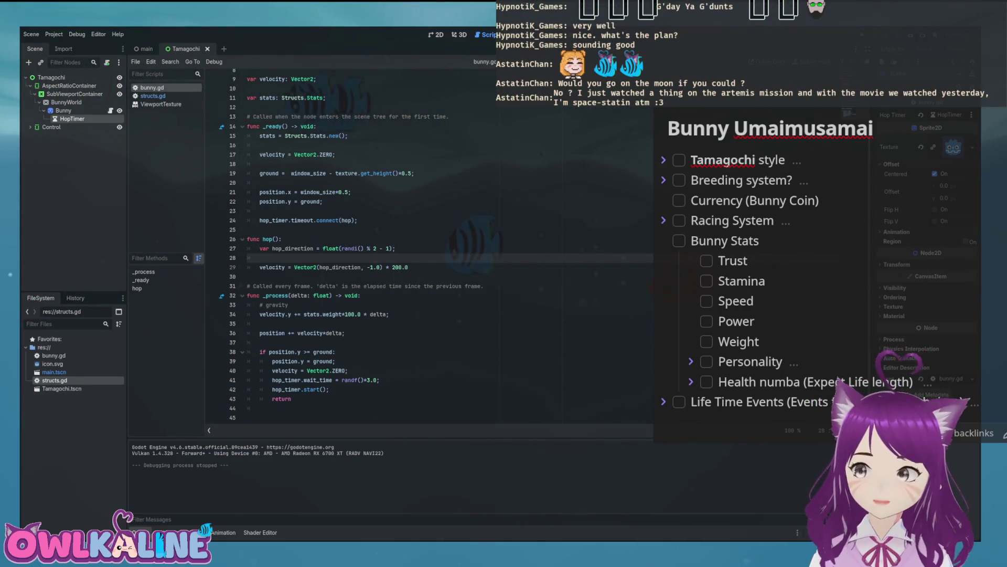
click(247, 276)
key(F5)
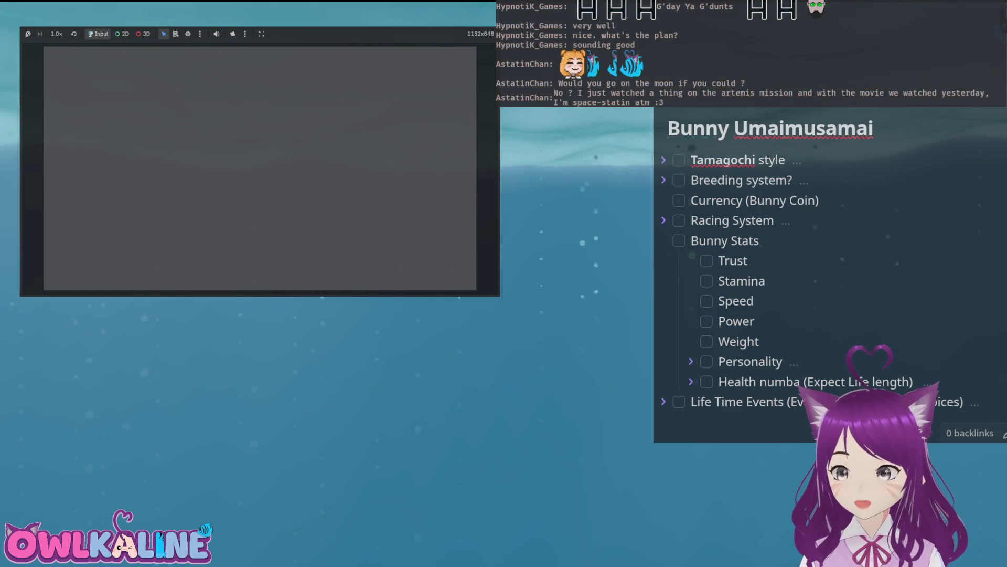
key(F8)
Rewrite hop_direction as (randi() % 2) * 2 - 1, save bunny.gd, then test-run and stop the game.
click(260, 258)
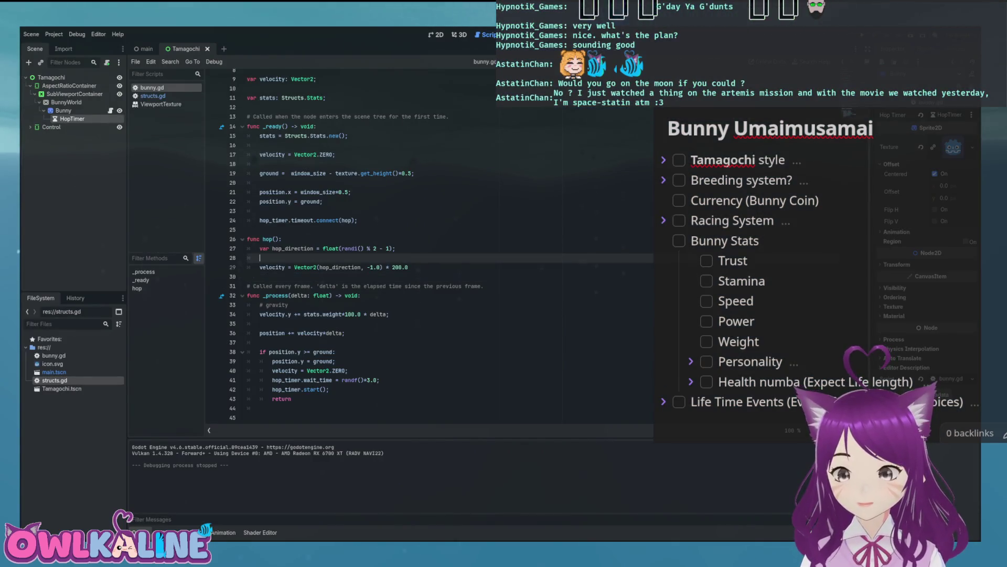
click(260, 248)
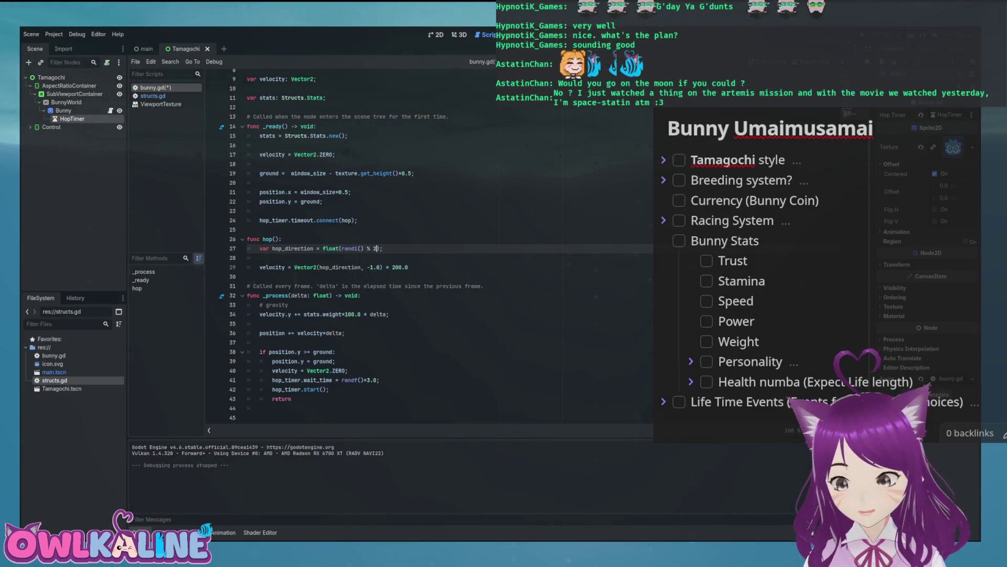
text(* 2 )
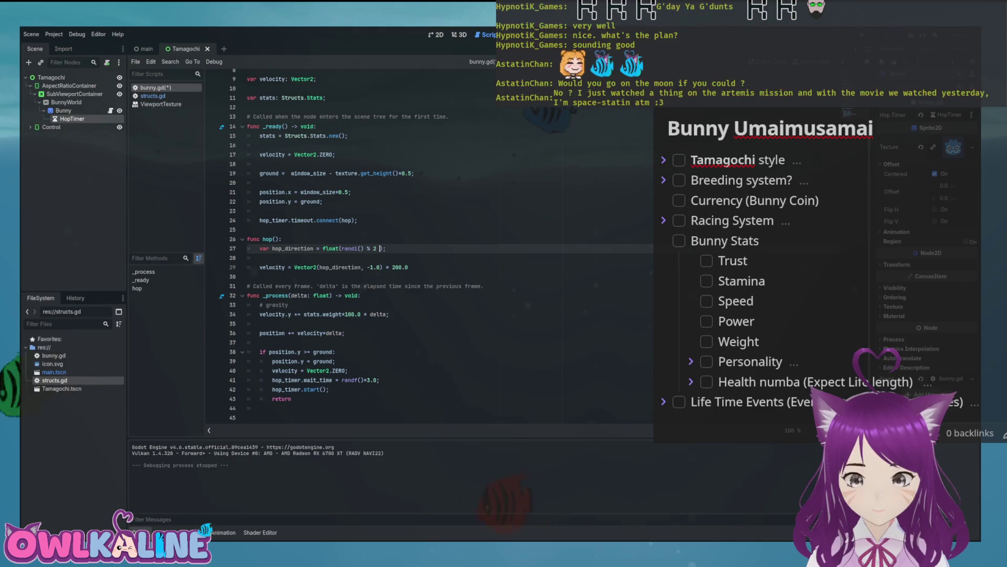
text(-1)
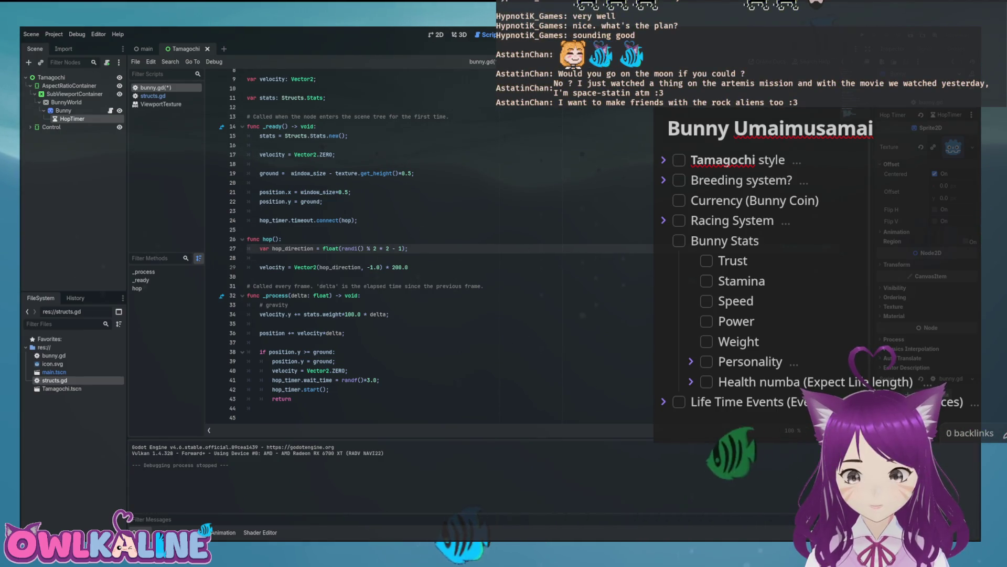
click(373, 248)
text())
click(344, 248)
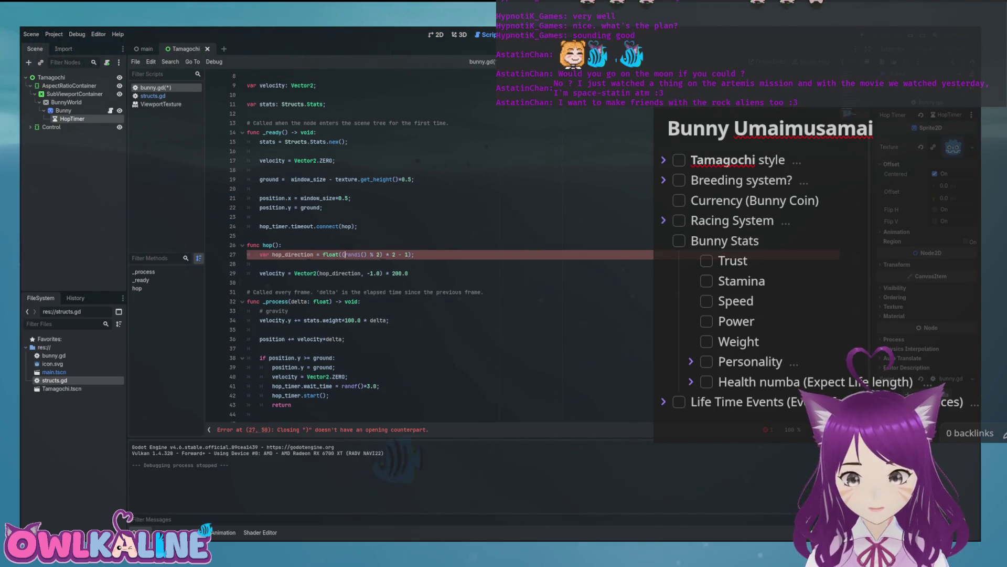
text(()
key(ctrl+s)
key(End)
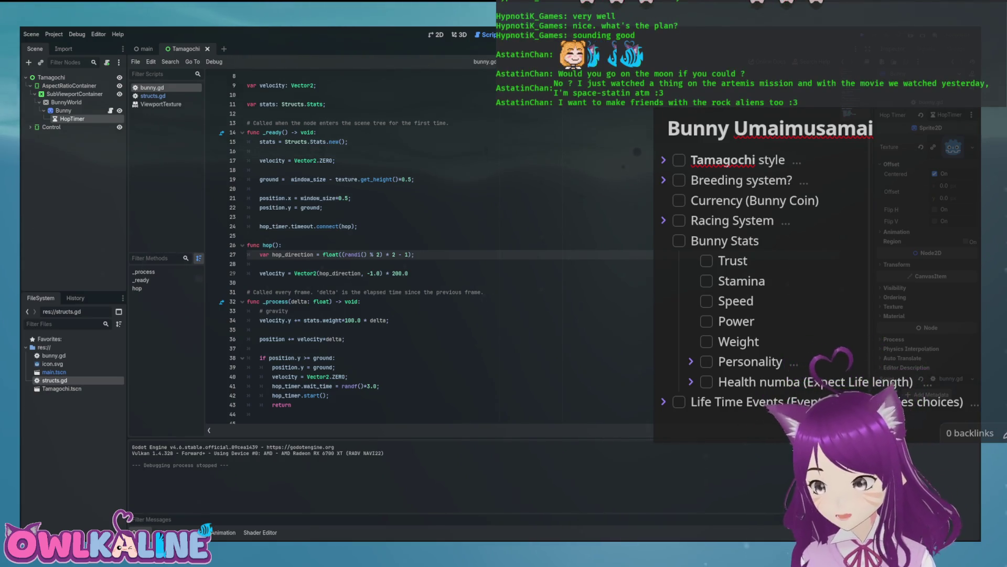
key(F5)
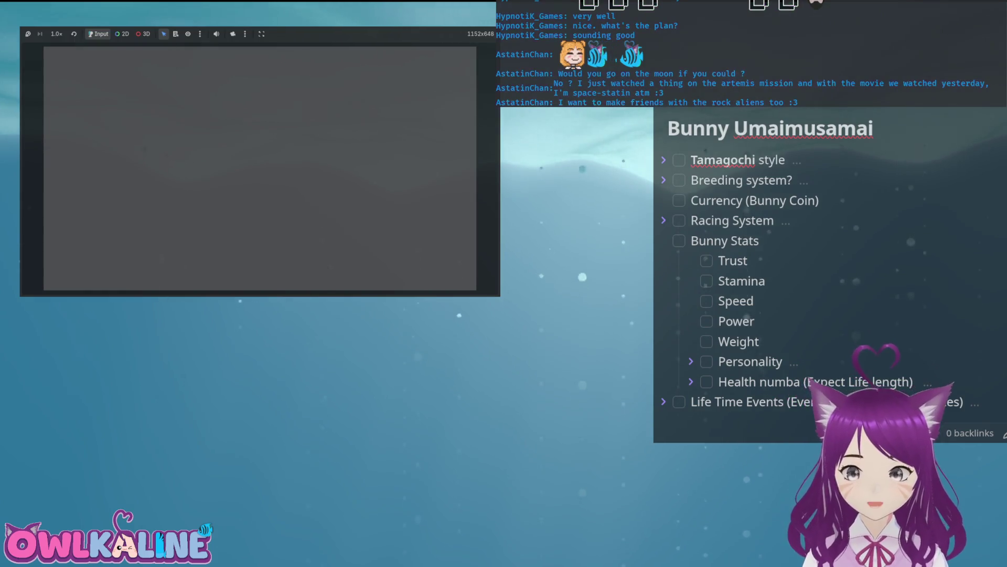
key(F8)
Insert blank lines after line 28 in hop() for new code.
click(259, 264)
key(Return)
key(Return)
key(Up)
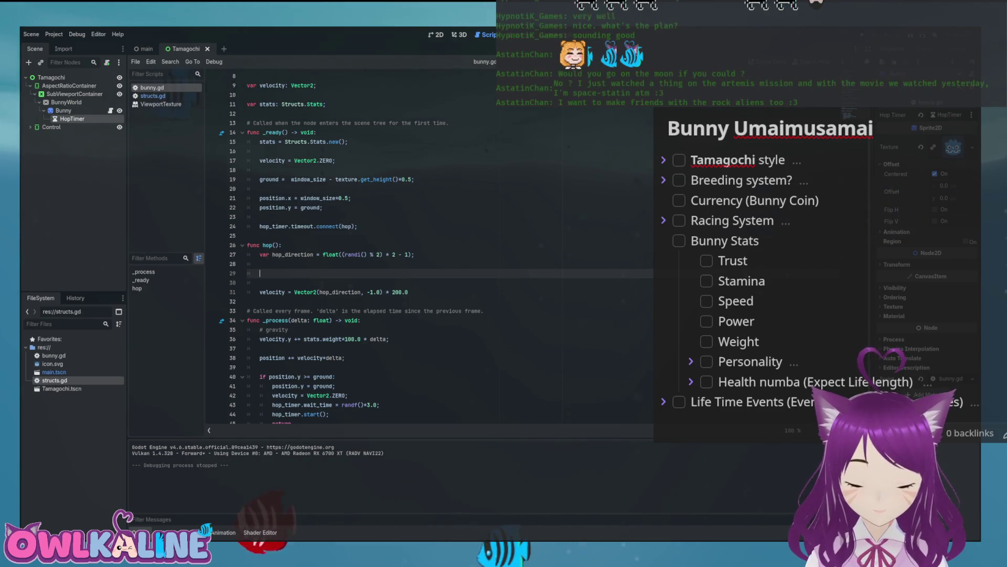
Add an 'if position.x < 0.0:' check that sets hop_direction = 1.0.
text(if posi)
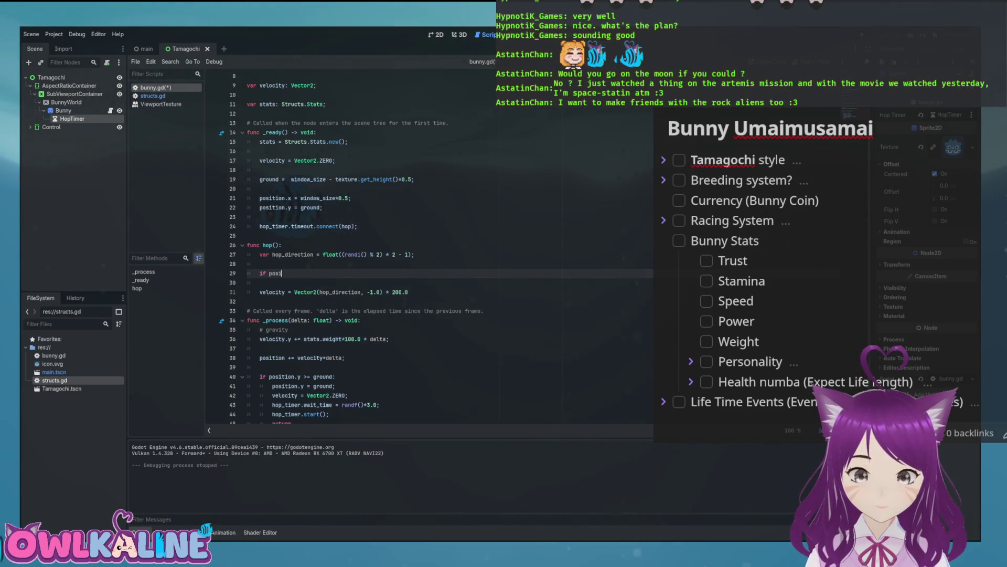
text( <)
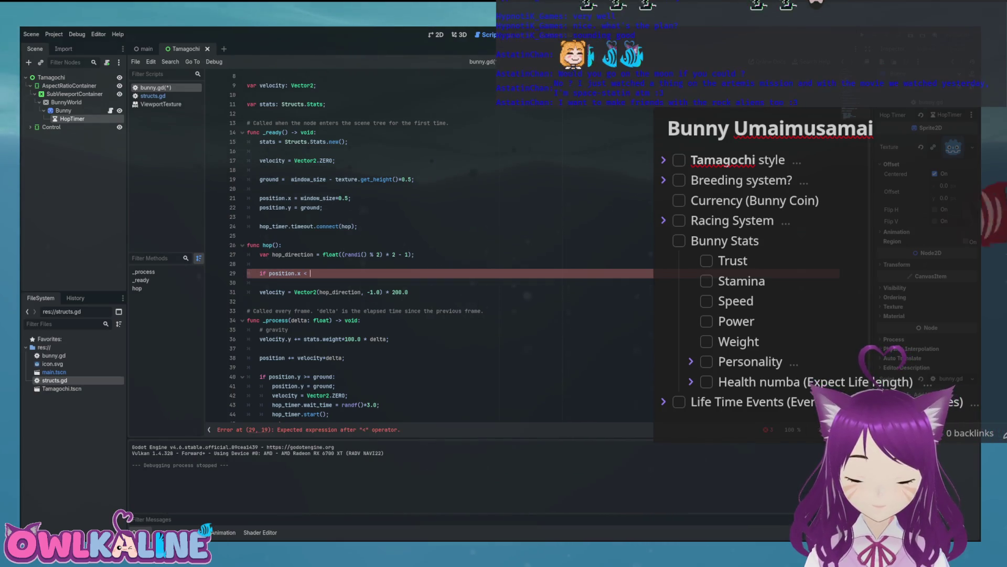
text(0.0:)
key(Return)
text(hop_direction = )
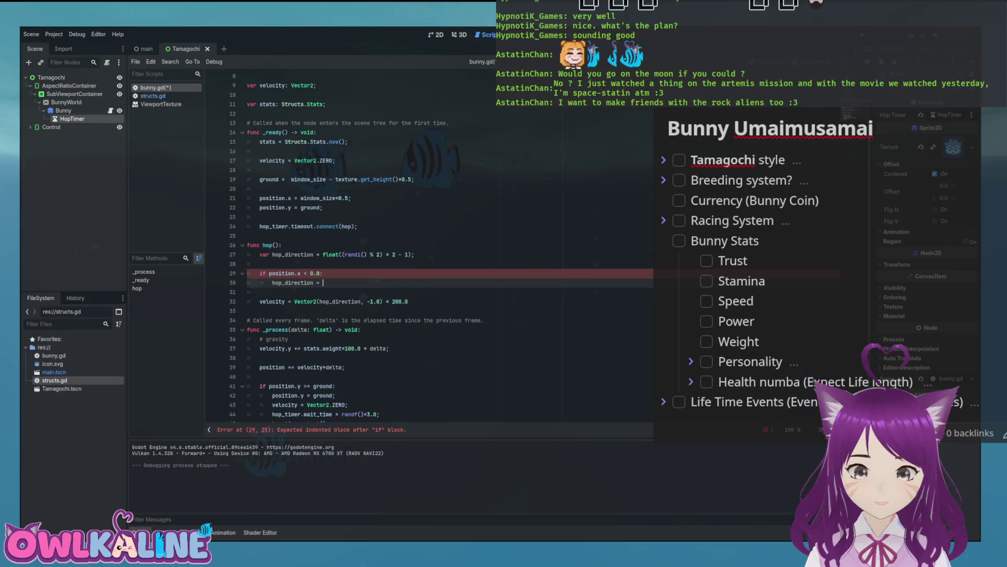
text(1.0;)
key(Return)
key(BackSpace)
Add an 'if position.x > 512.0:' check setting hop_direction = -1.0, then save and run.
text(if position.x > 512)
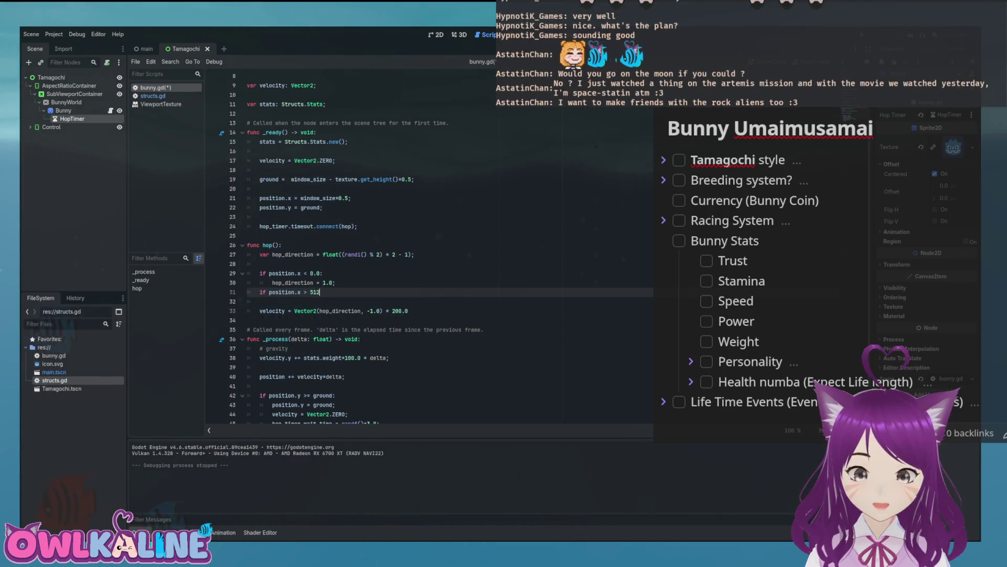
text(.0)
key(Return)
key(BackSpace)
text(:)
key(Return)
text(ection = -1.0)
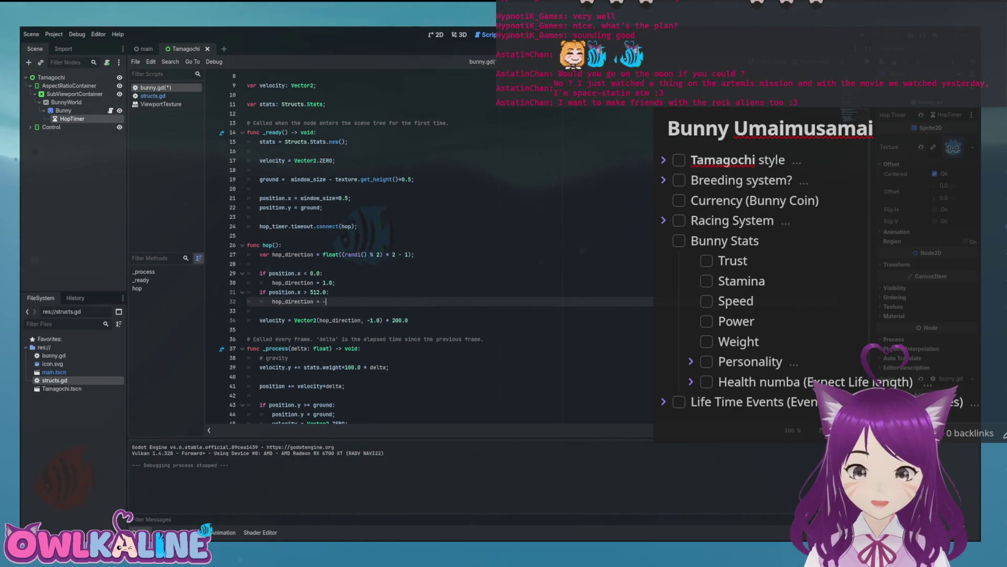
text(;)
key(ctrl+s)
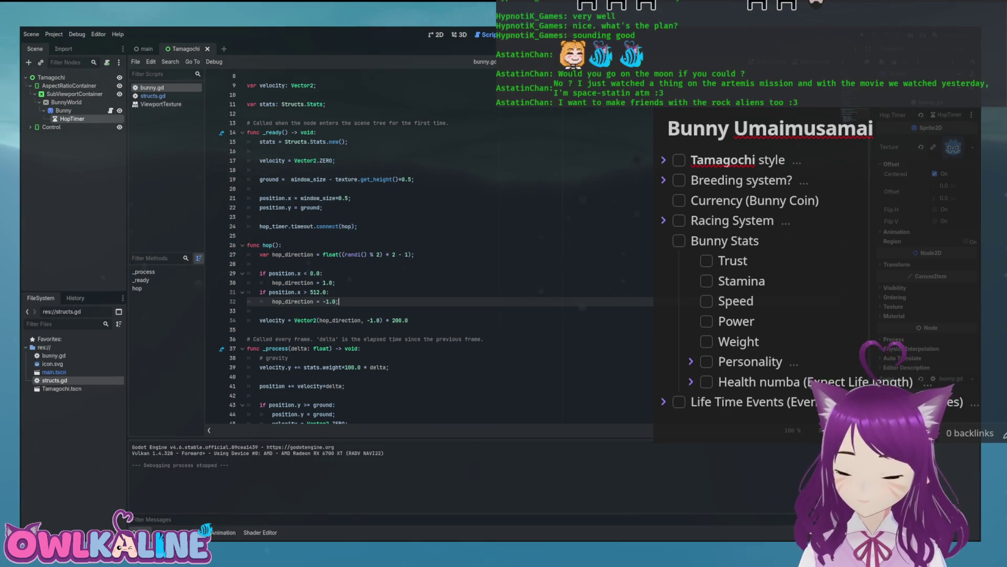
key(F5)
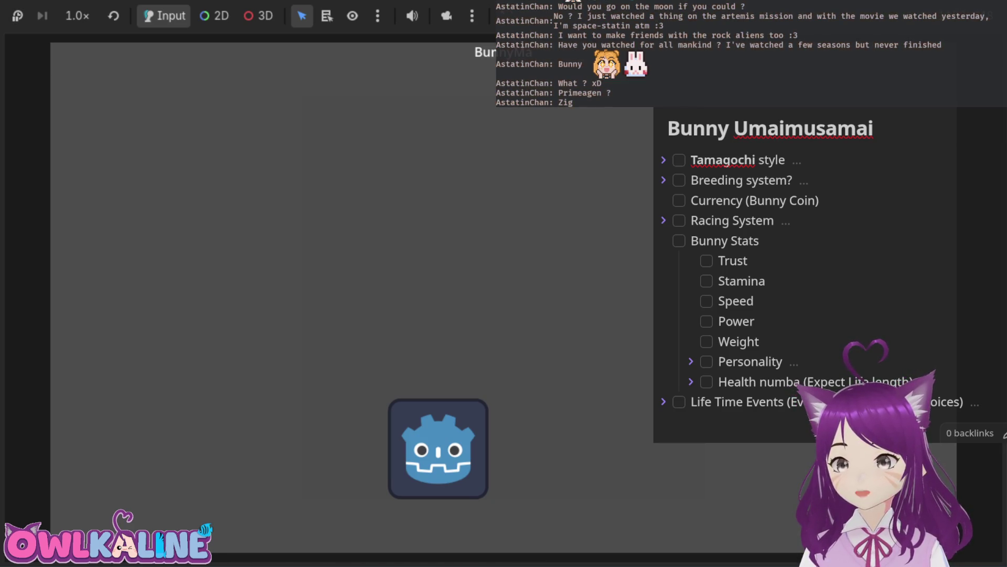
Watch the bunny hop left and right inside the bounds, then stop the game.
key(Right)
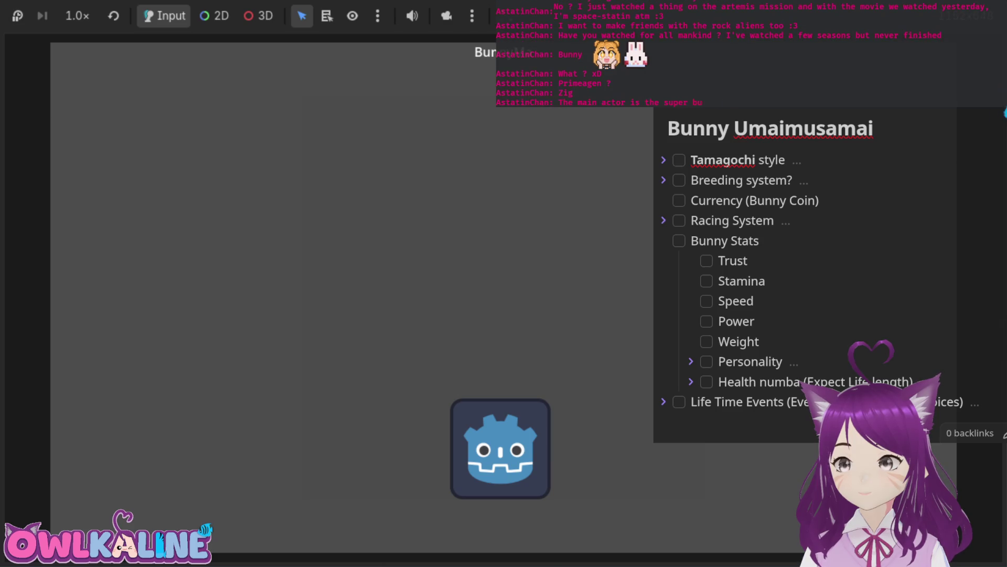
key(Right)
key(Right)
key(Right)
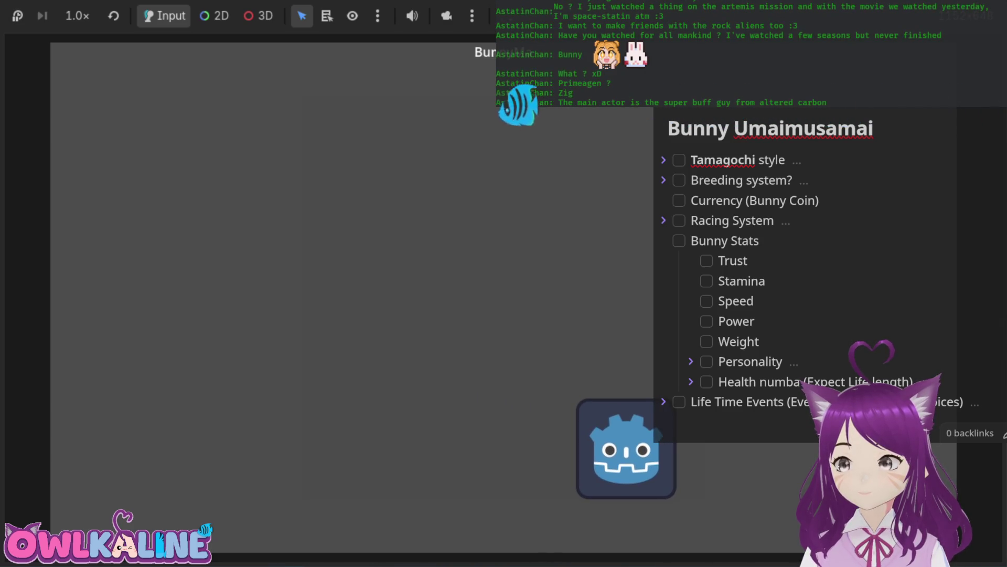
key(Left)
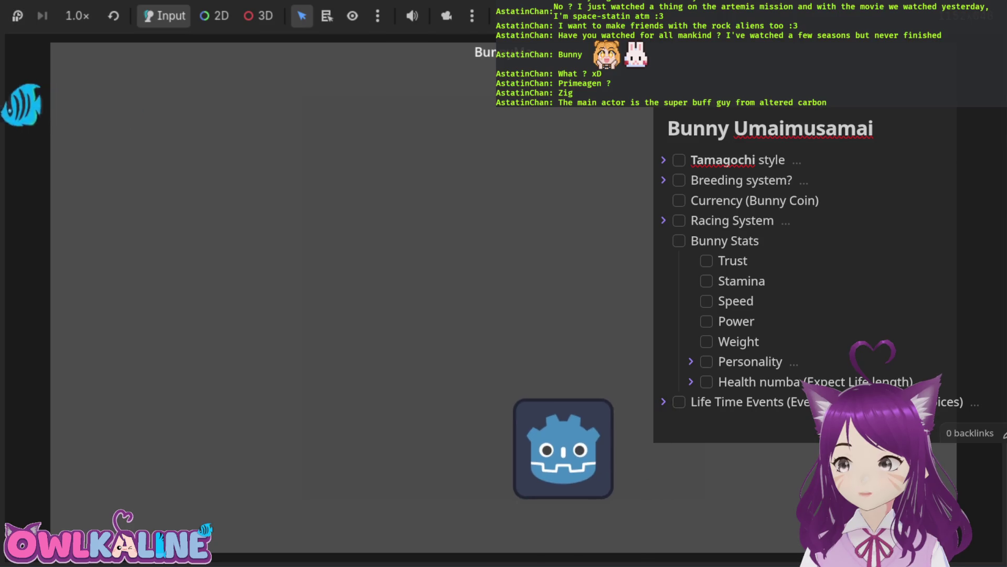
key(Left)
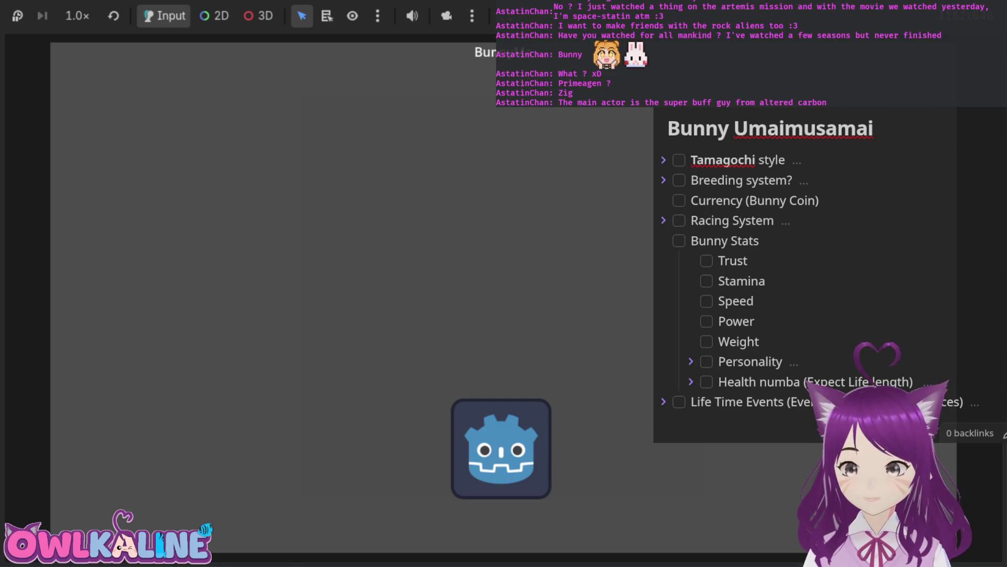
key(Left)
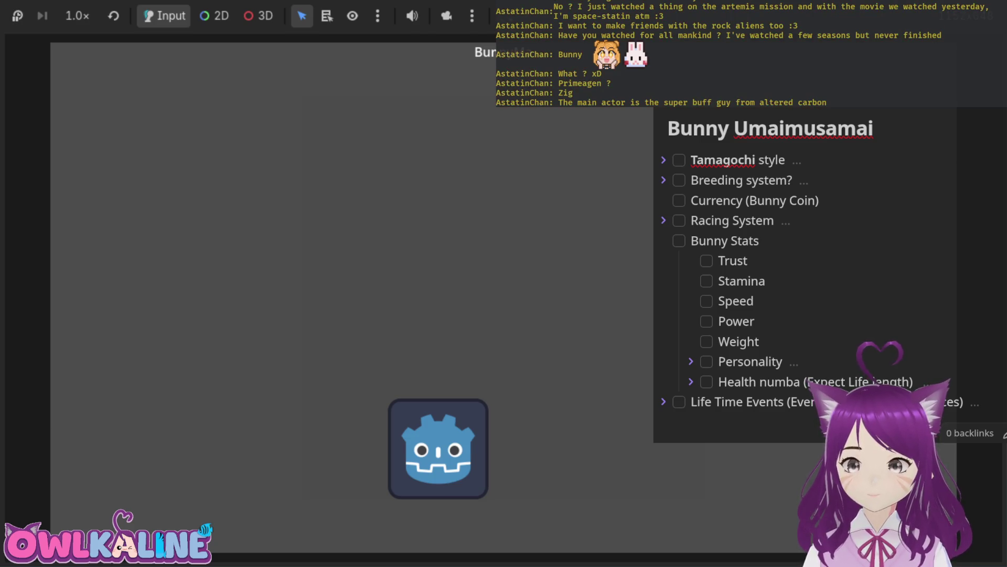
key(Right)
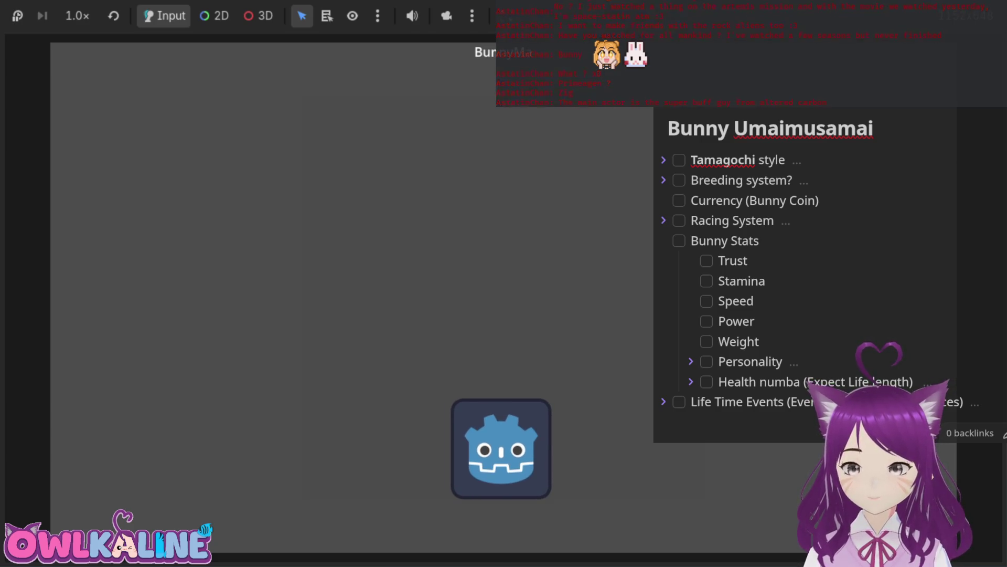
key(Right)
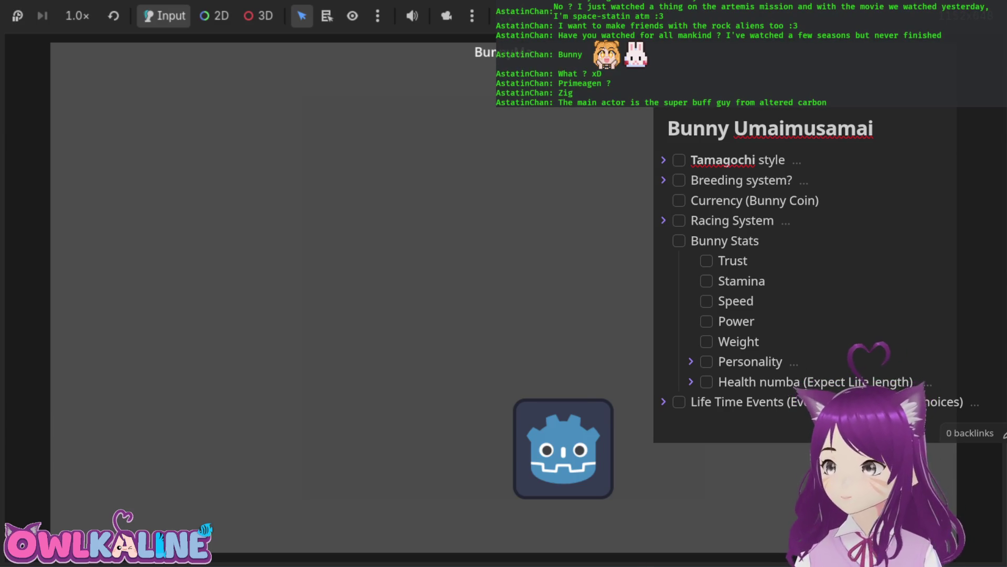
key(Right)
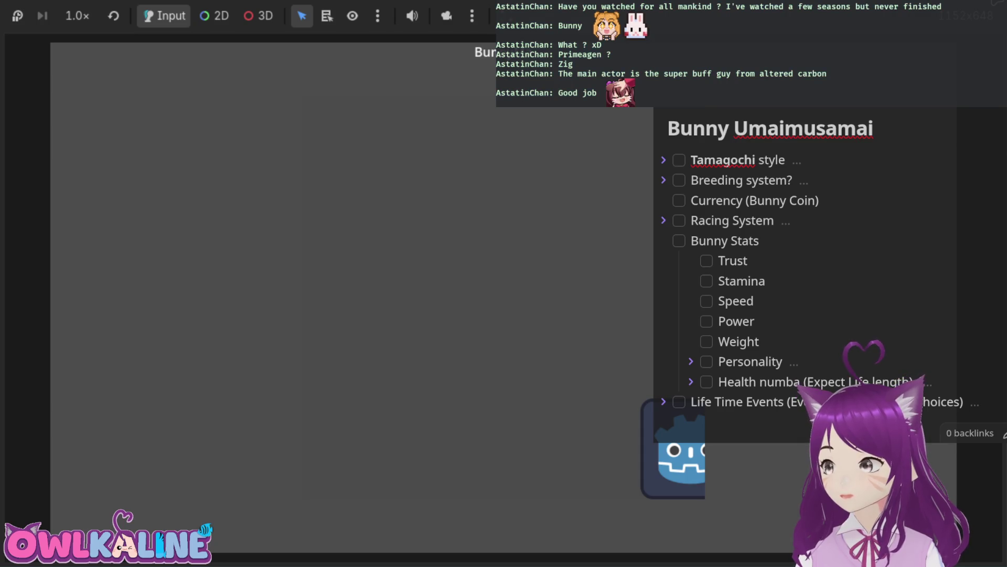
key(F8)
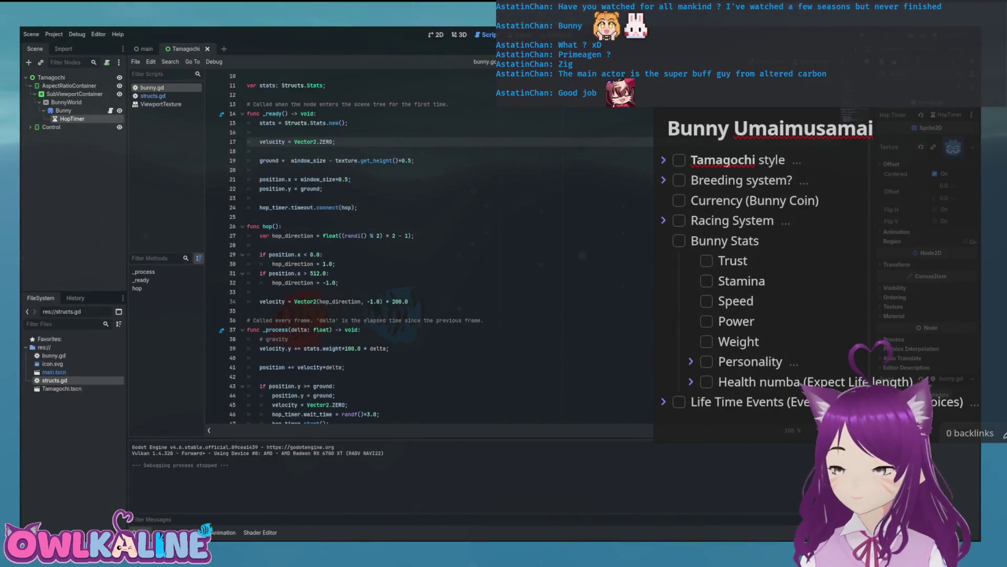
Fold the SubViewportContainer branch of the scene tree and switch to the 2D view.
click(351, 179)
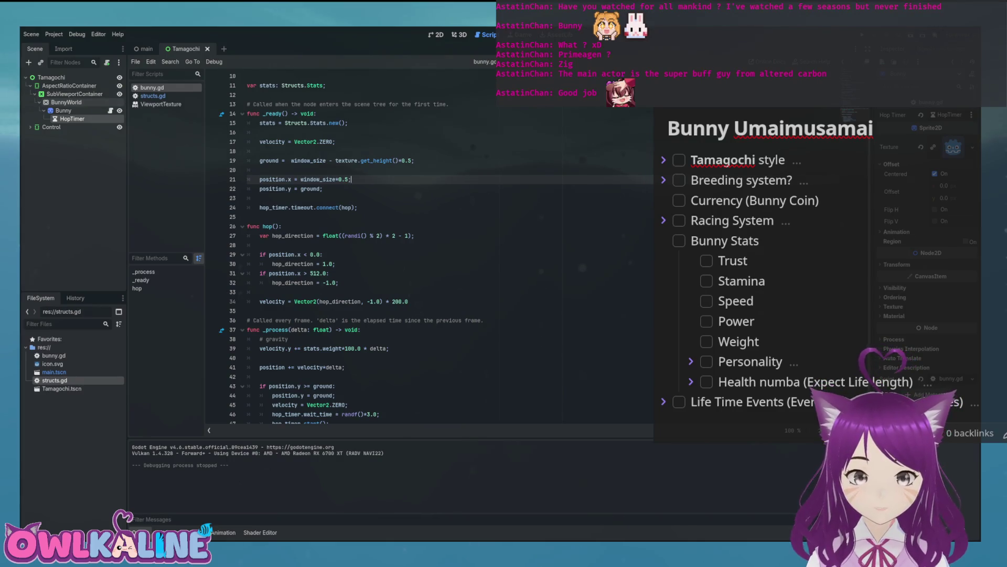
click(39, 102)
click(35, 94)
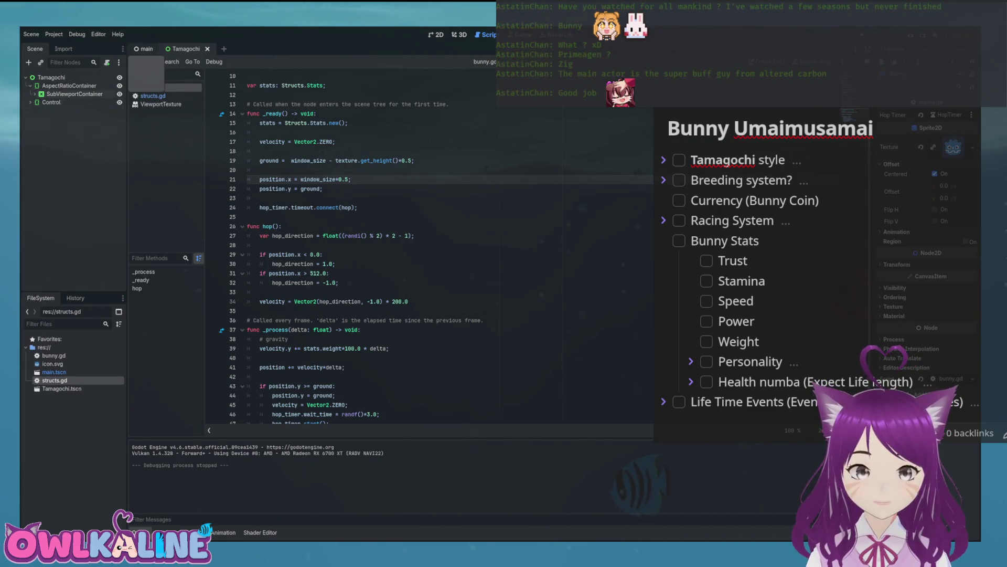
key(ctrl+F1)
scroll(371, 293, down, 3)
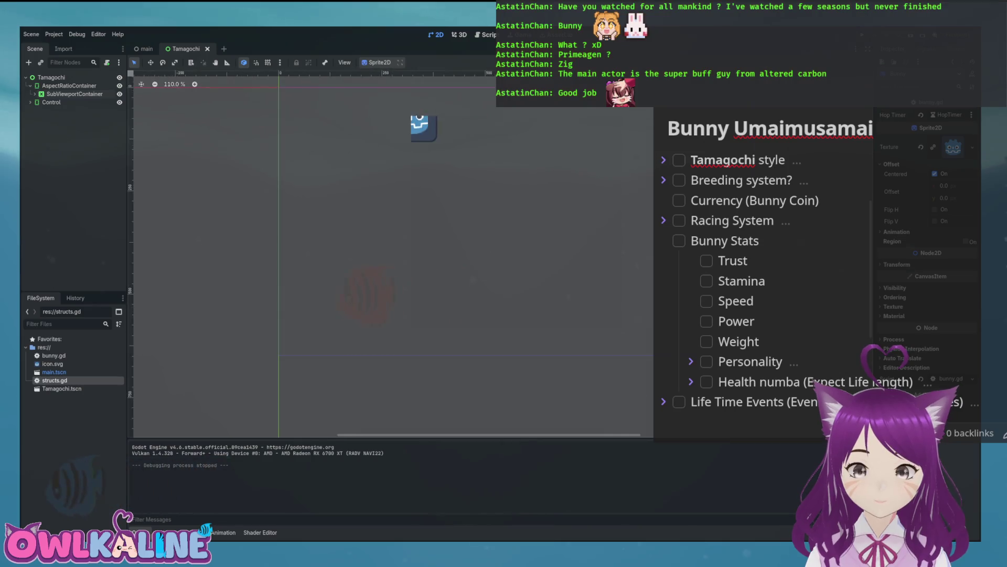
scroll(247, 292, up, 4)
scroll(643, 339, up, 3)
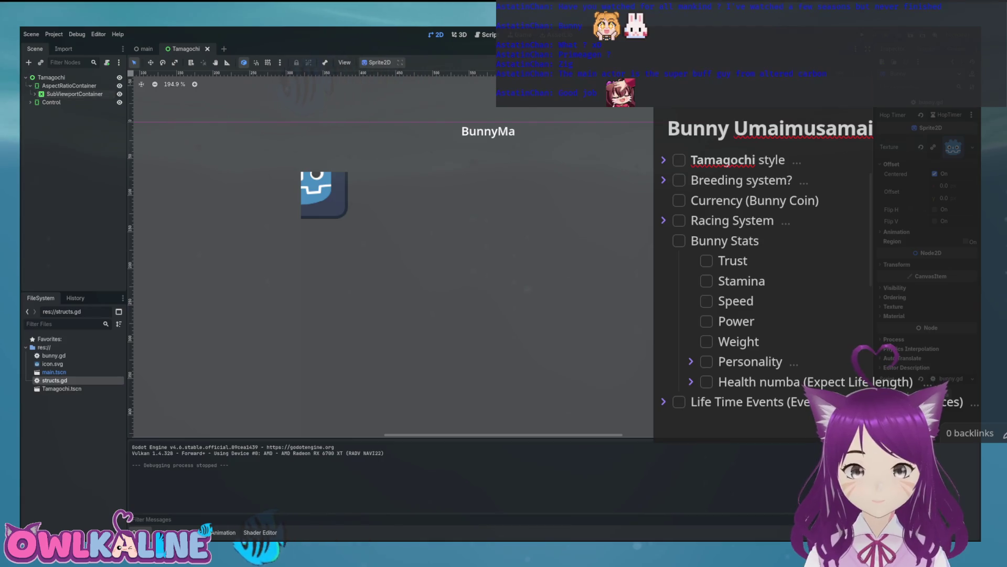
Return to the Tamagochi scene, select the Bunny sprite and expand the assets folder.
click(146, 49)
click(194, 49)
scroll(190, 96, down, 3)
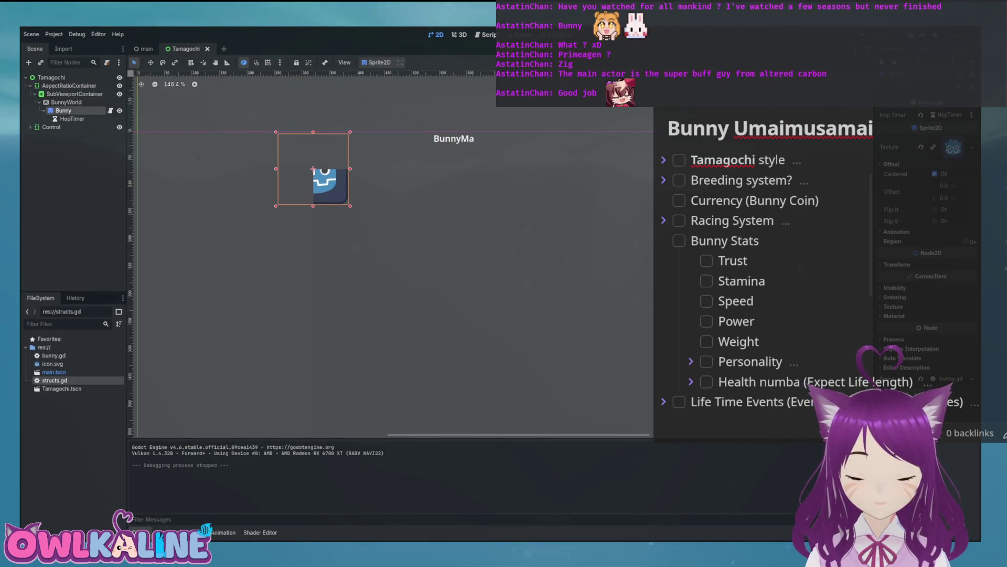
scroll(217, 121, down, 2)
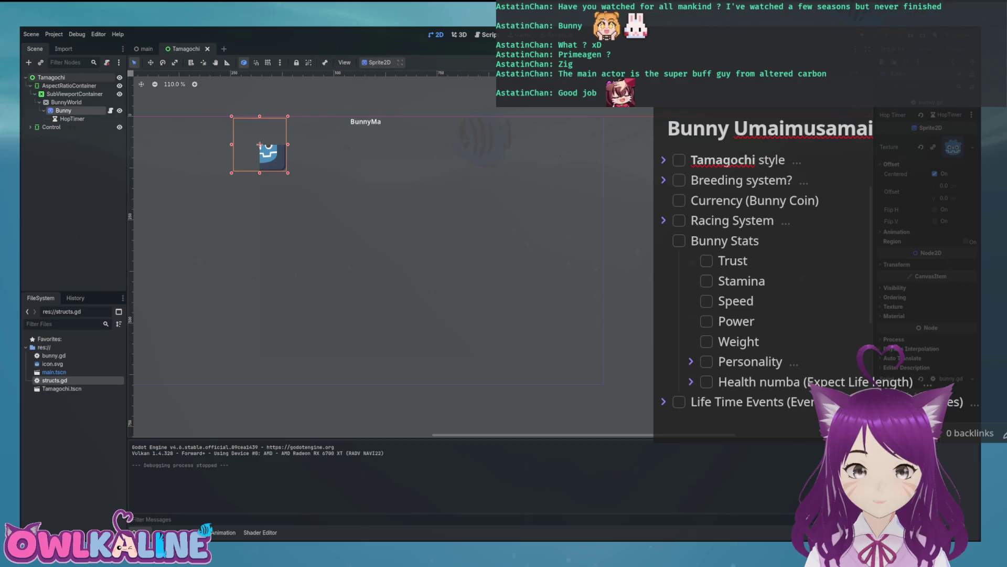
click(26, 77)
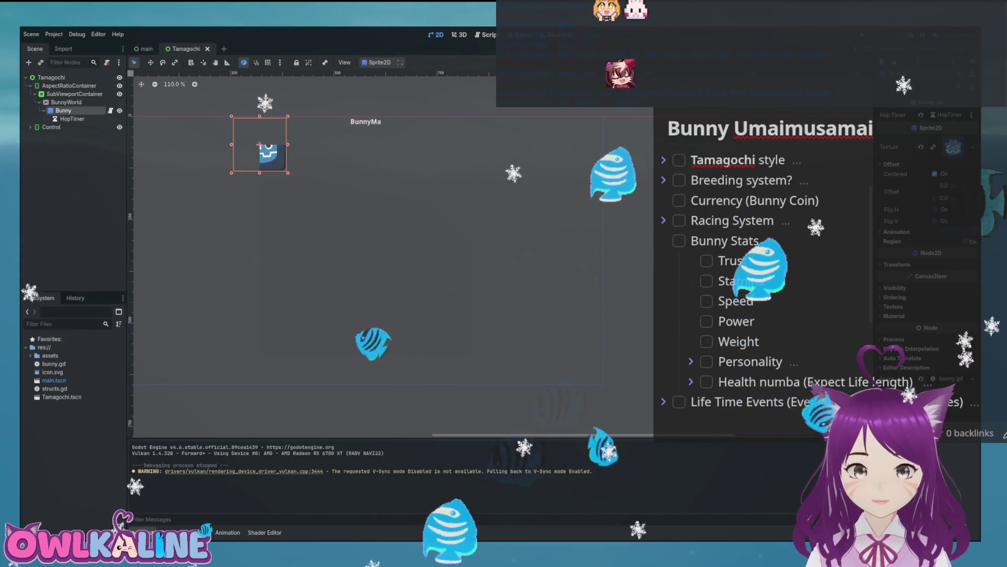
click(31, 355)
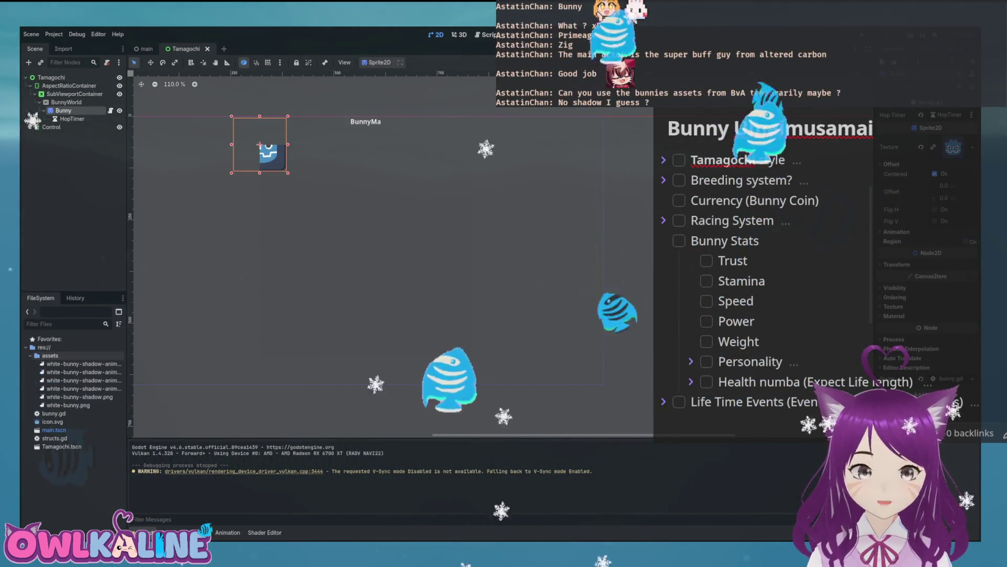
Assign white-bunny.png as the Bunny's texture and run the game.
drag(69, 405, 852, 165)
drag(260, 144, 260, 146)
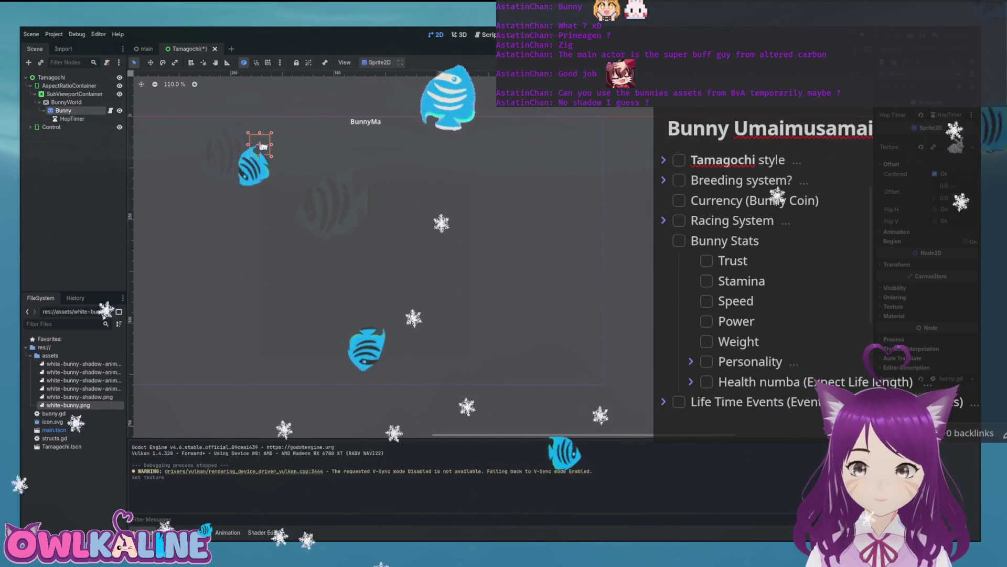
key(F5)
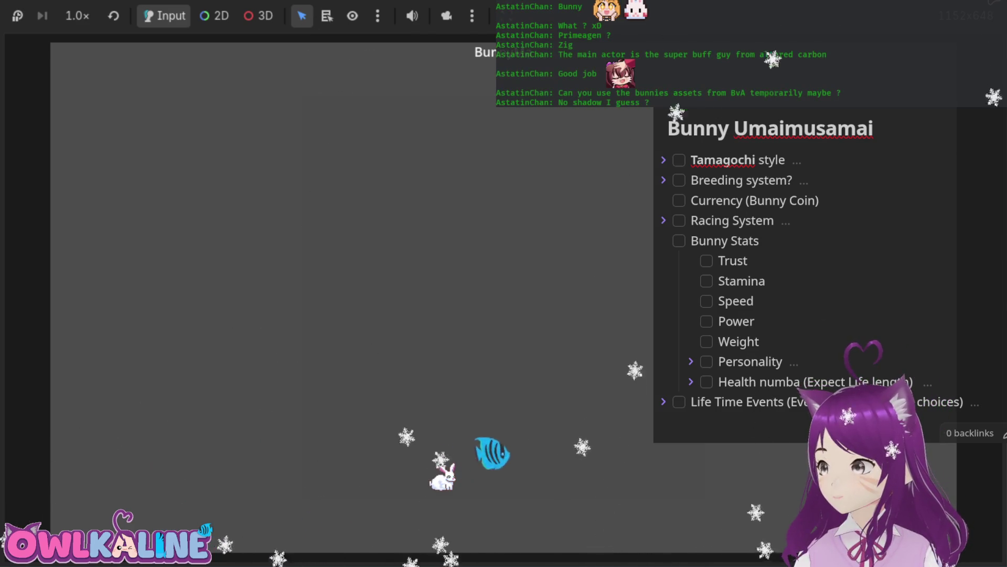
key(F11)
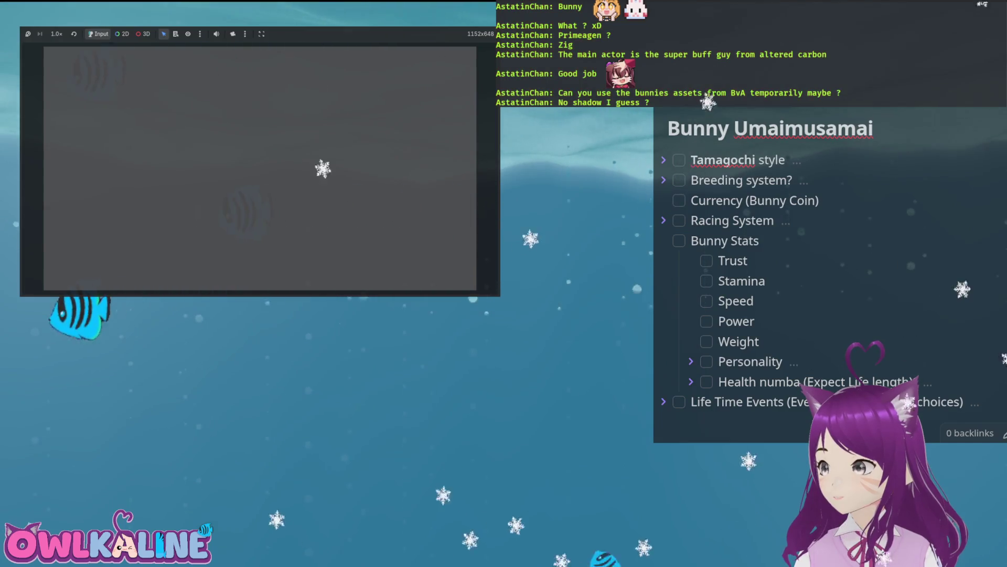
View the game fullscreen, then shrink it, stop the run and return to the ground line.
key(F11)
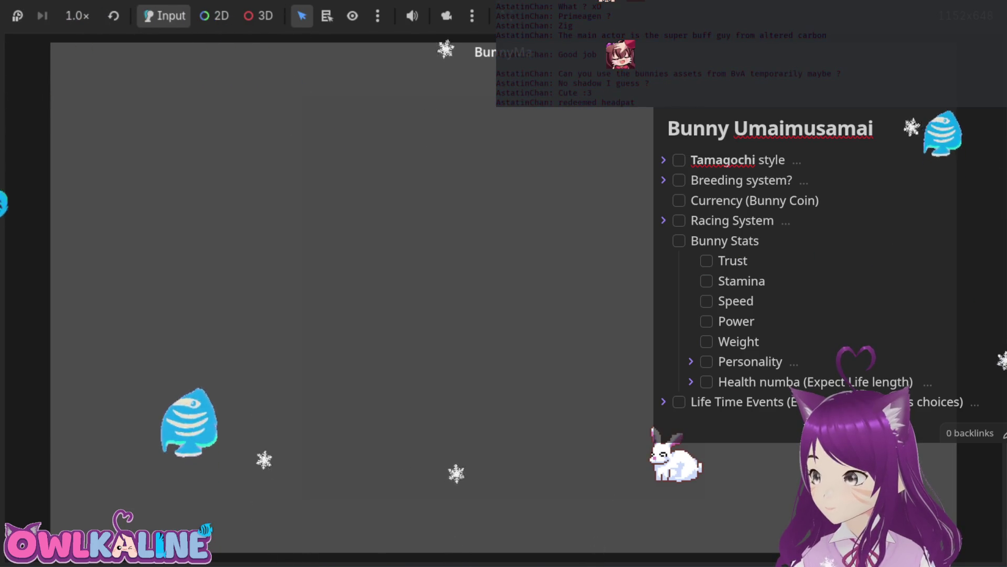
key(super+Down)
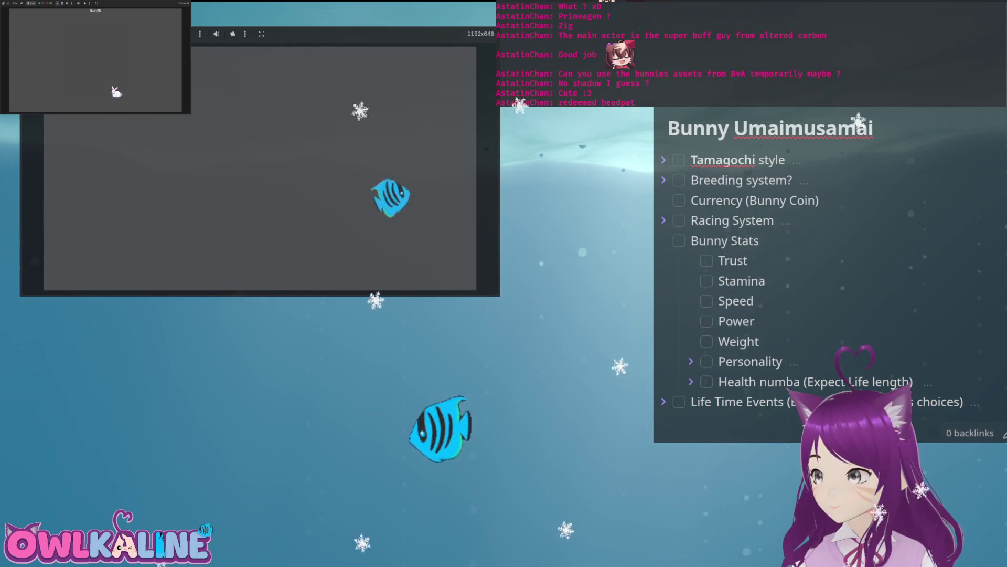
key(F8)
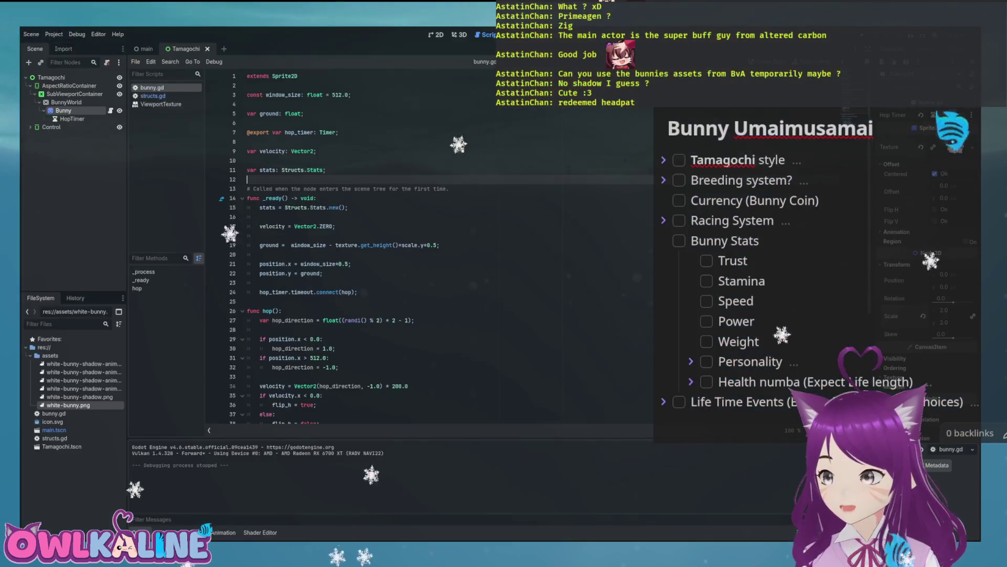
click(259, 235)
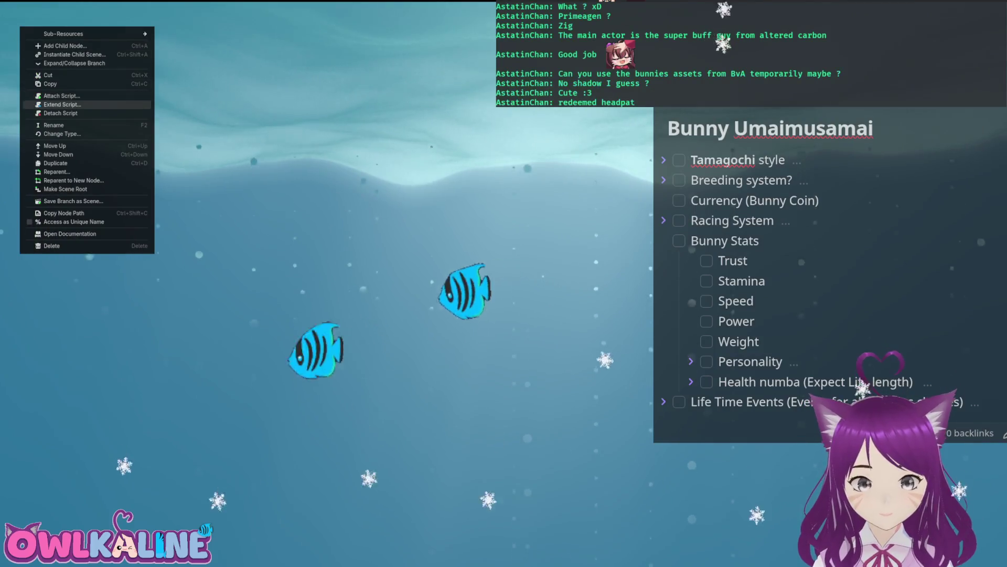
Change the Bunny node's type to AnimatedSprite2D.
click(62, 134)
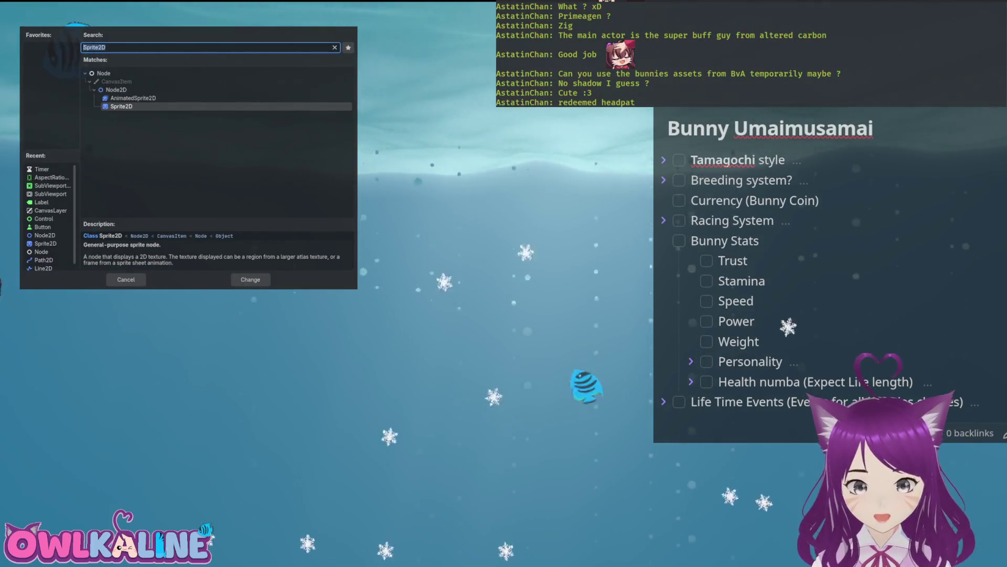
click(133, 98)
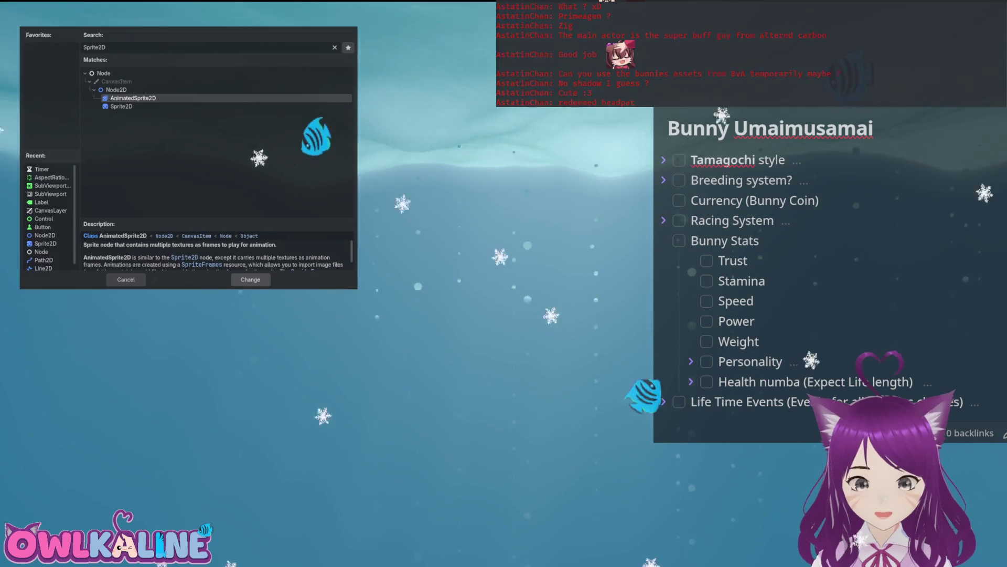
key(Return)
Make bunny.gd extend AnimatedSprite2D, save, and open the Bunny's sprite frames in the Inspector.
click(317, 198)
click(272, 76)
text(AnimatedSprite2D)
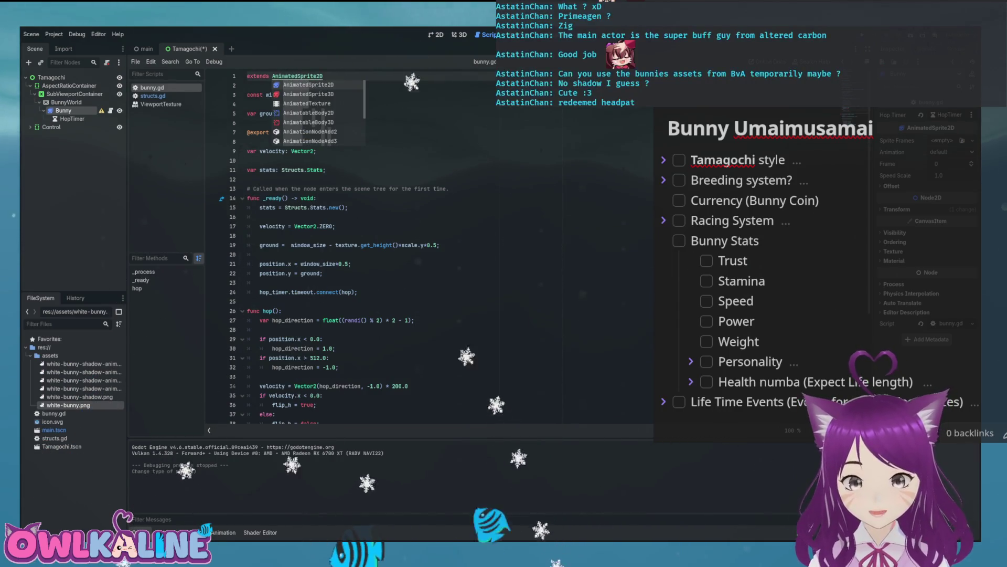
key(ctrl+s)
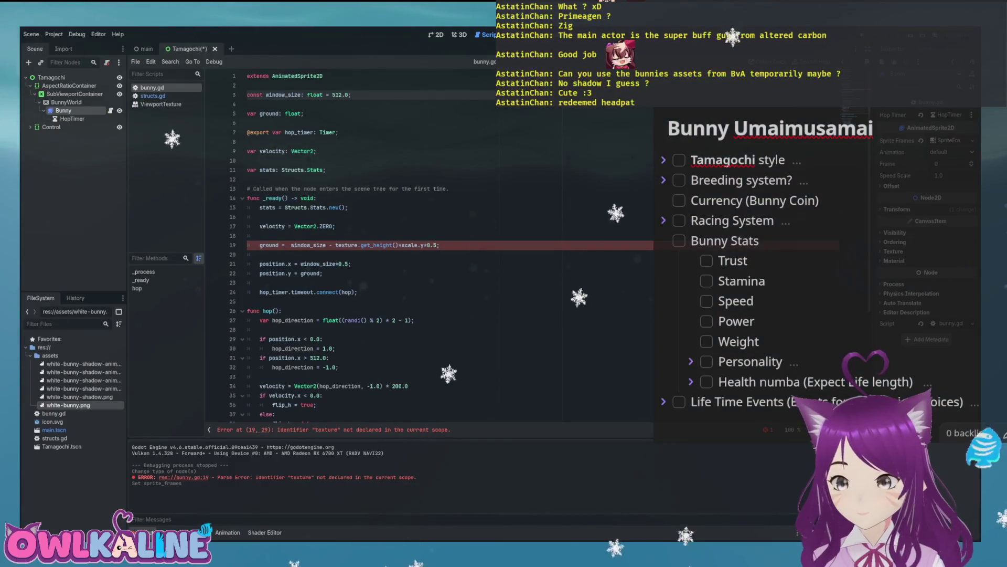
click(945, 140)
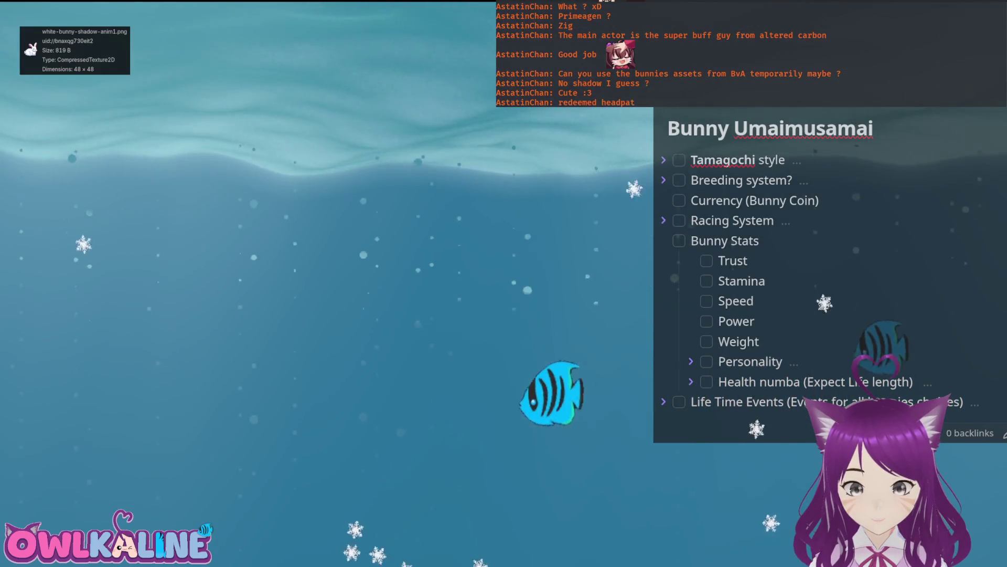
Add the white-bunny-shadow-anim frames to the default animation and save.
click(108, 365)
drag(275, 464, 278, 464)
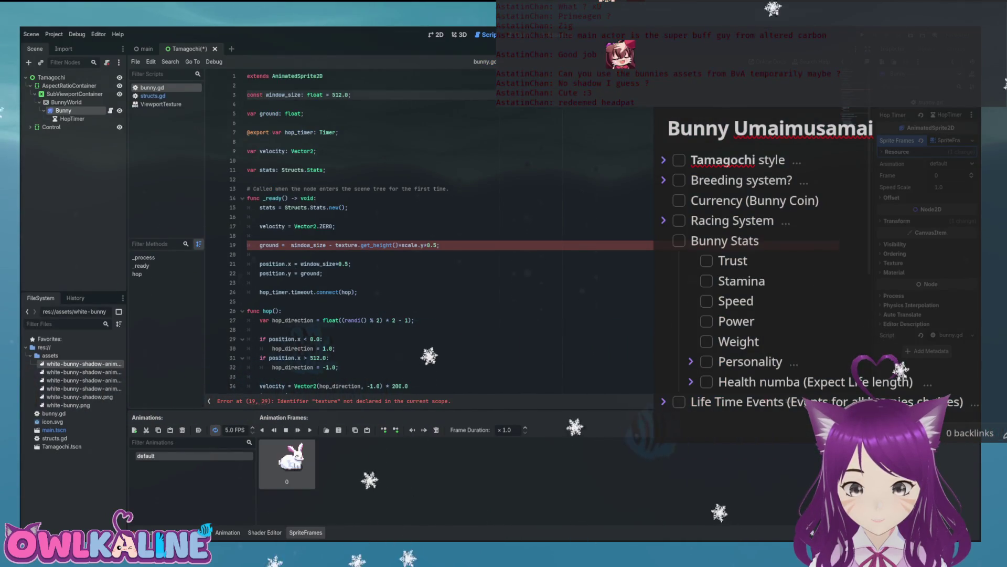
drag(84, 372, 346, 459)
mouse_move(113, 381)
mouse_down()
mouse_move(252, 390)
mouse_move(403, 459)
mouse_up()
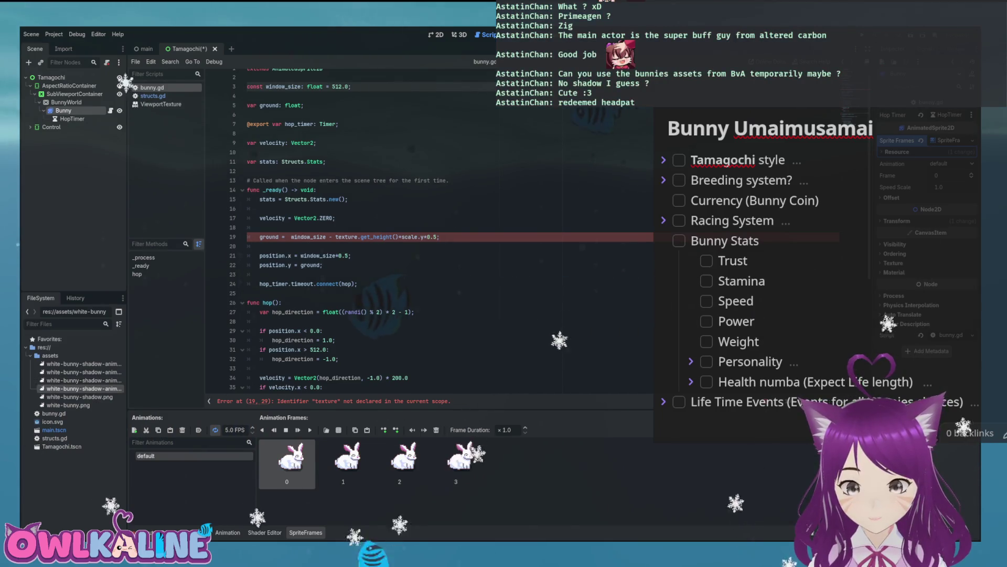
click(336, 303)
key(ctrl+s)
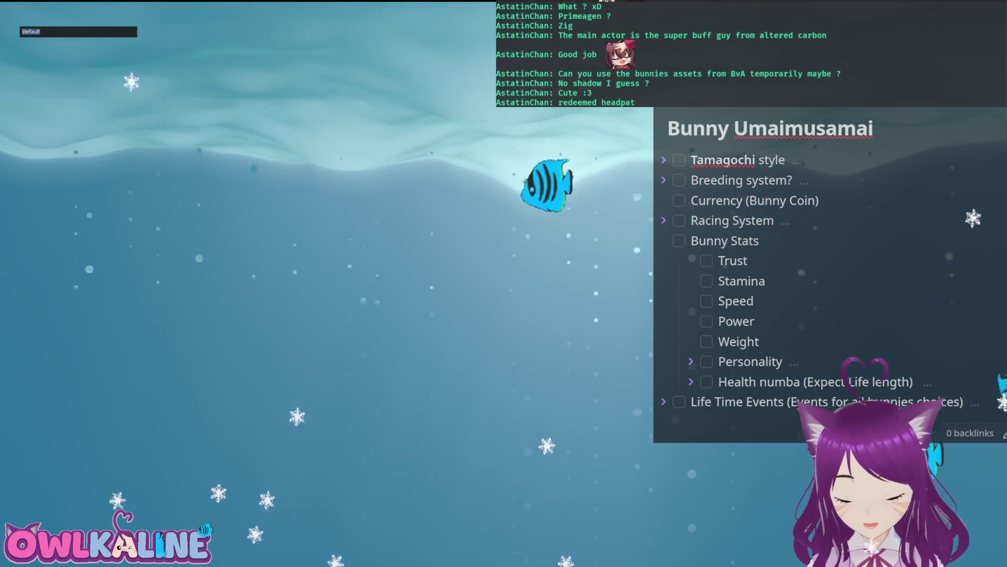
Rename the animation to Idle and save the scene.
text(le.y*0.5;)
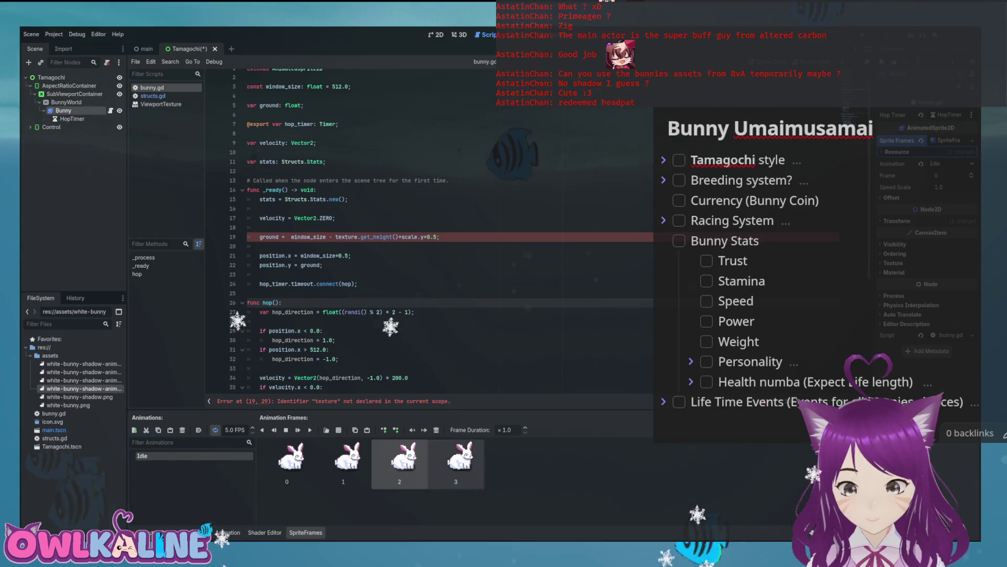
click(336, 218)
key(ctrl+s)
Write sprite_frames.get_frame_texture("Idle", 0) on a new line in _ready.
click(260, 228)
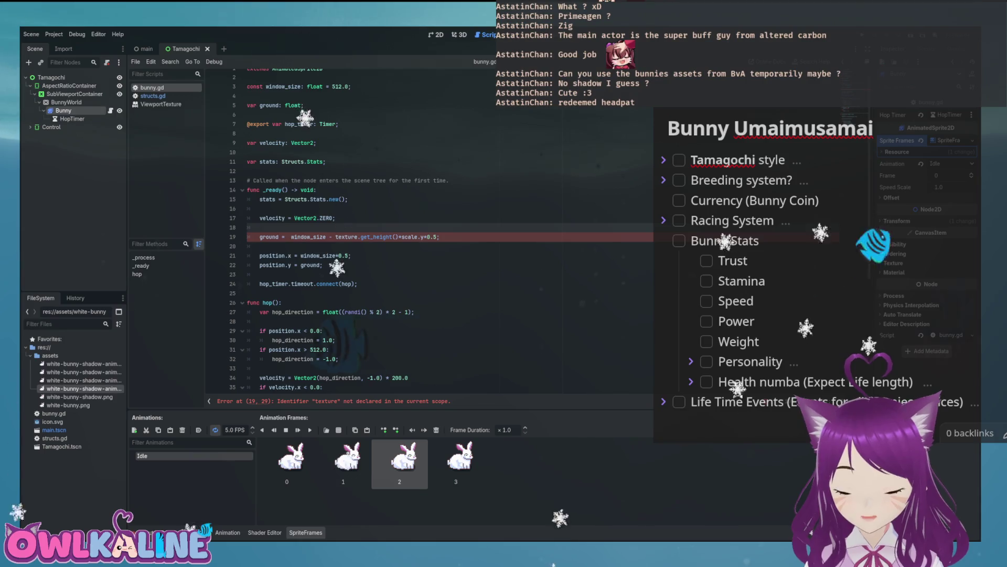
key(Return)
text(pr)
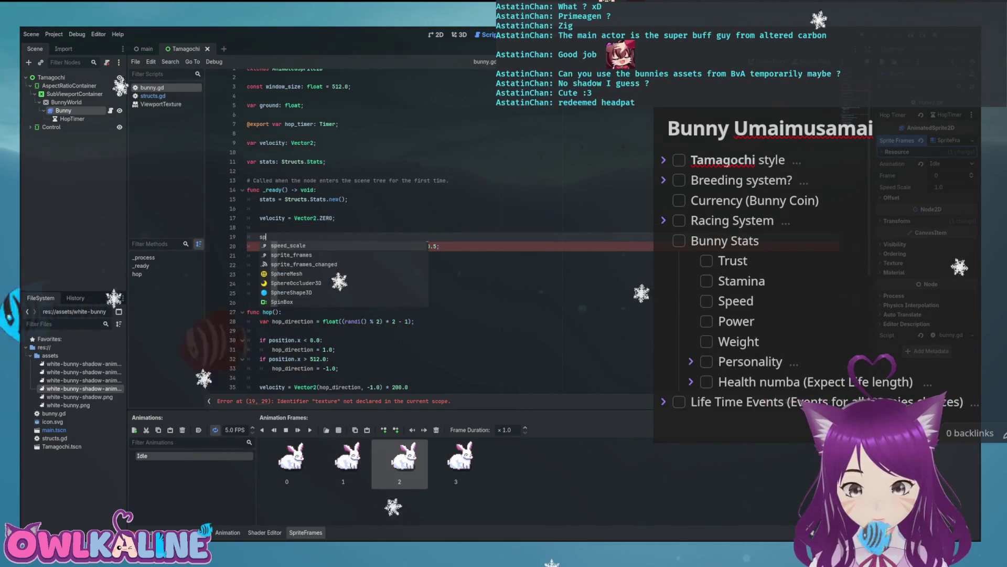
key(Return)
text(.)
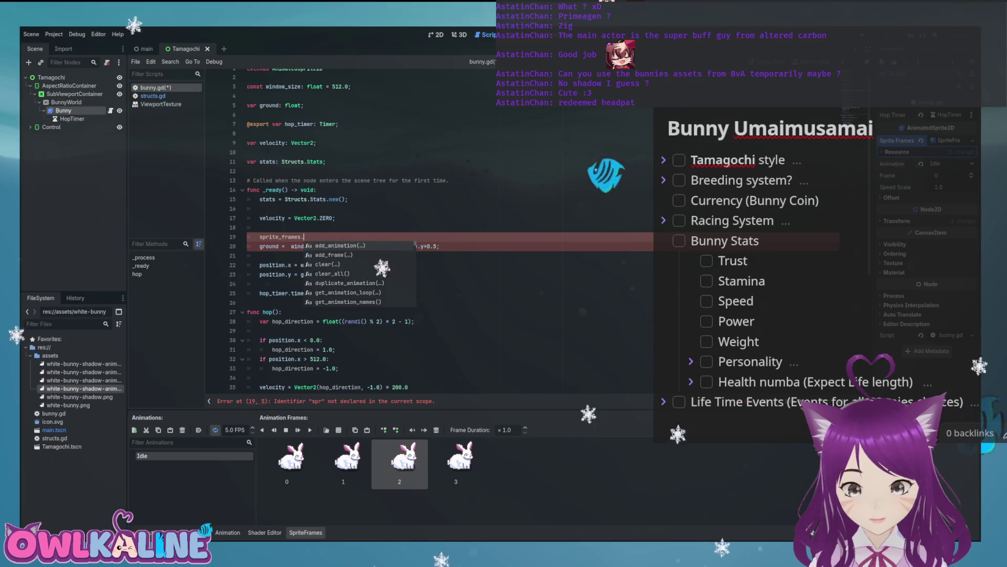
key(Down)
key(Down)
key(Down)
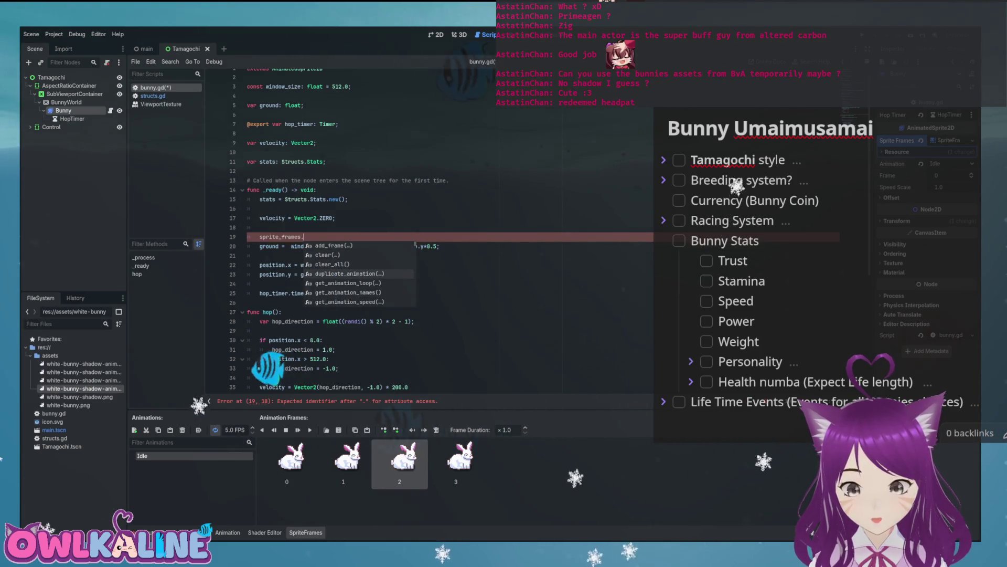
key(Down)
key(Down)
key(Down)
key(Down)
key(Return)
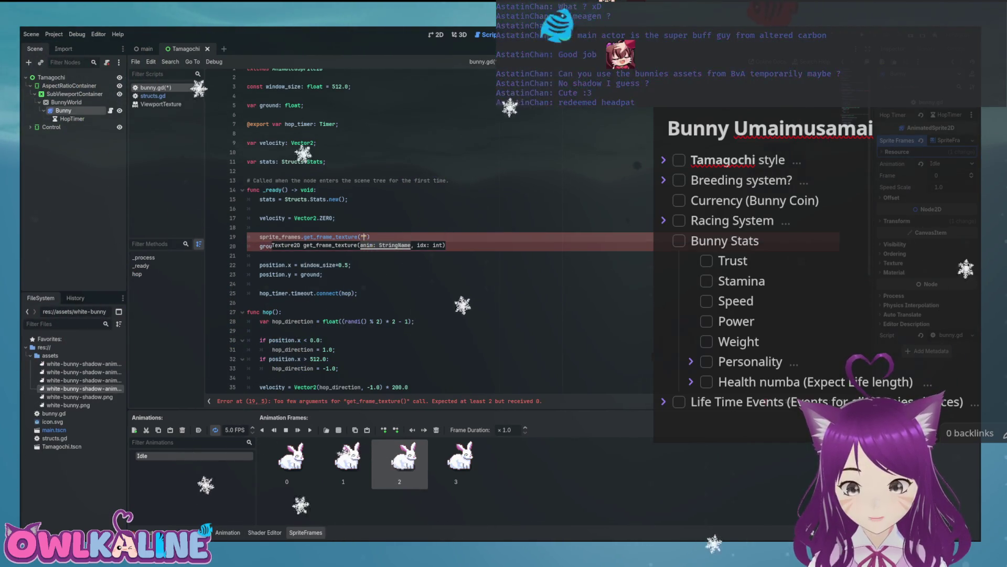
text(Idle)
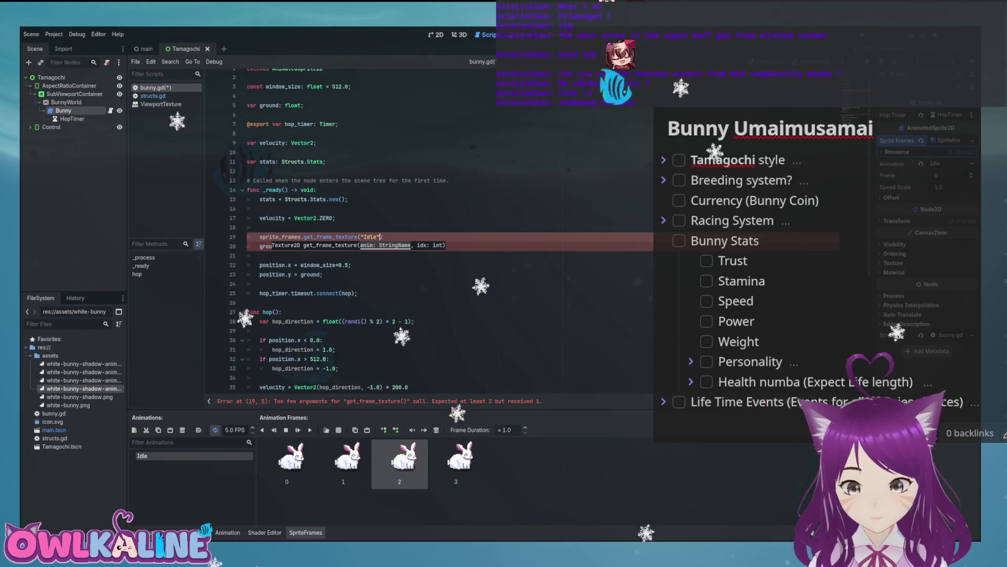
Replace texture in the ground line with the Idle frame texture expression, then run the game.
key(shift+Home)
key(ctrl+c)
key(BackSpace)
key(Down)
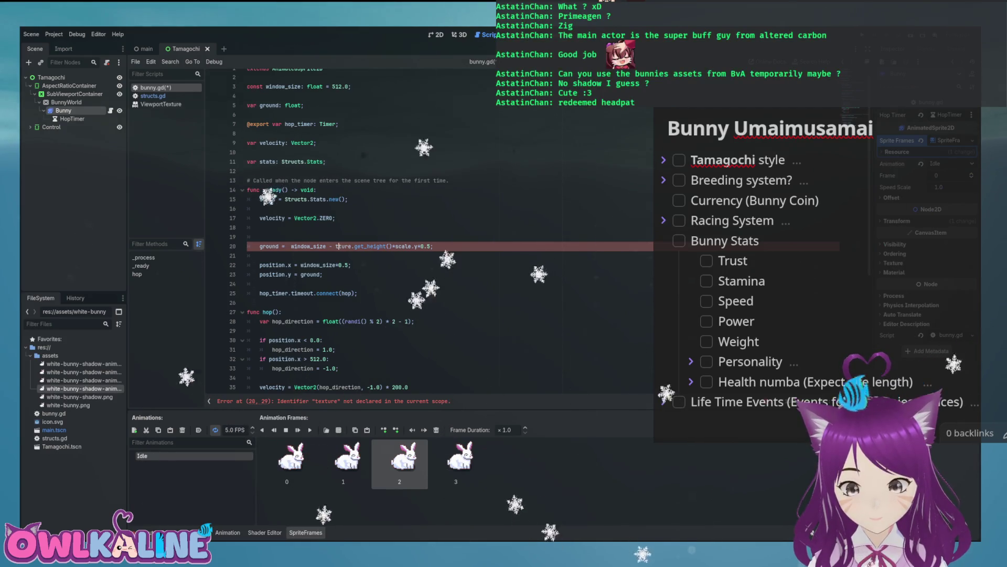
key(BackSpace)
key(Delete)
key(ctrl+v)
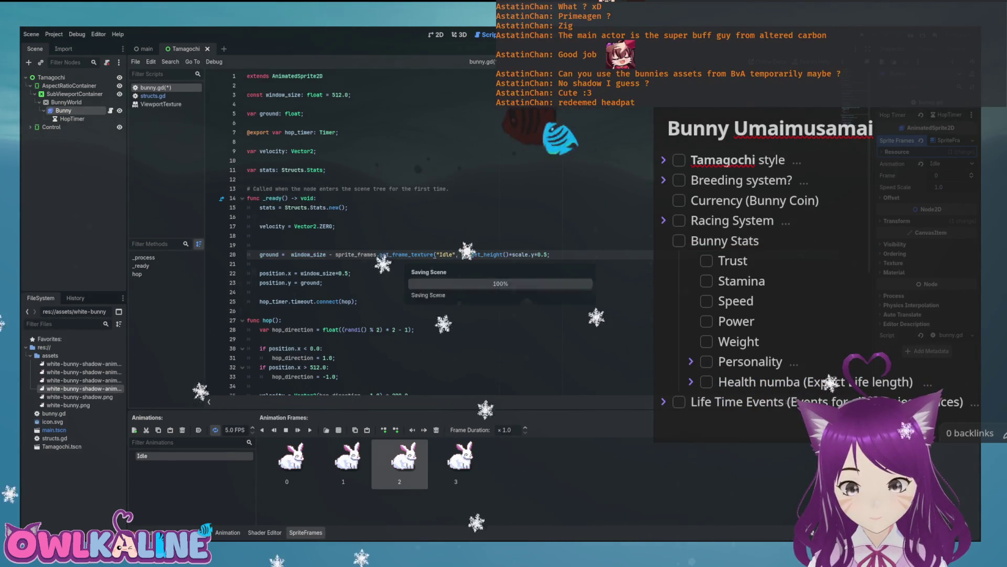
click(335, 226)
key(Delete)
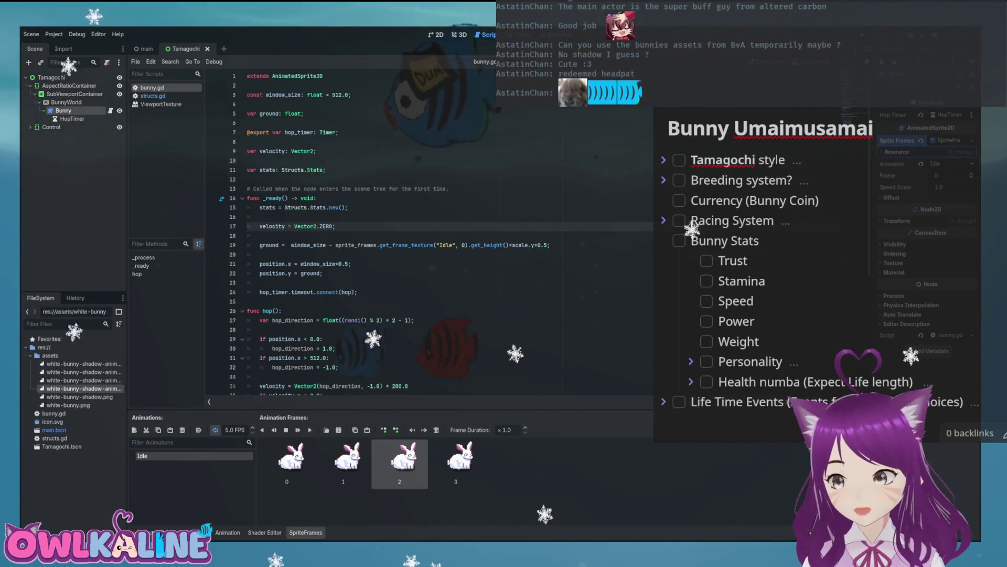
key(F5)
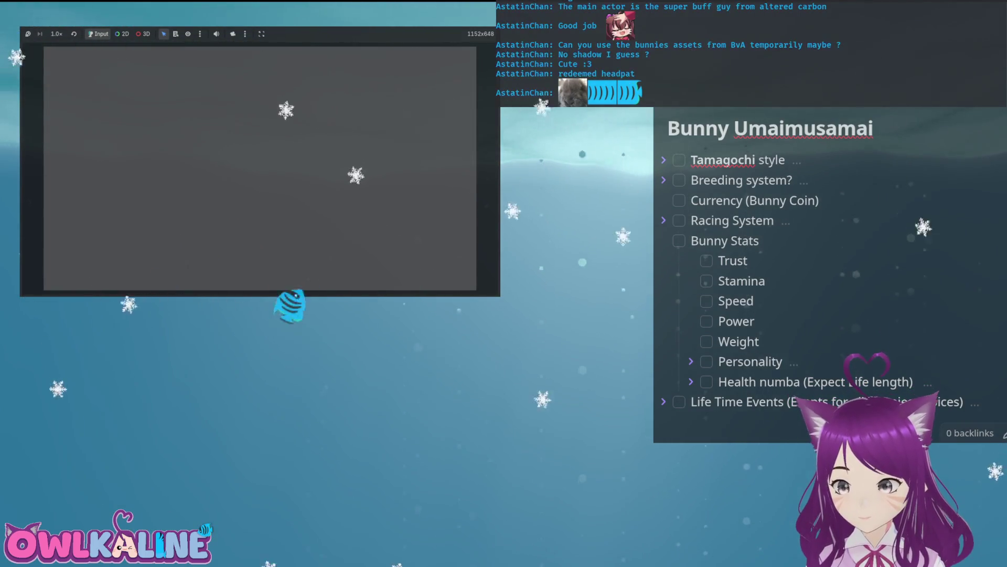
Stop the game and set the frame durations of Idle frames 0 and 1.
key(F8)
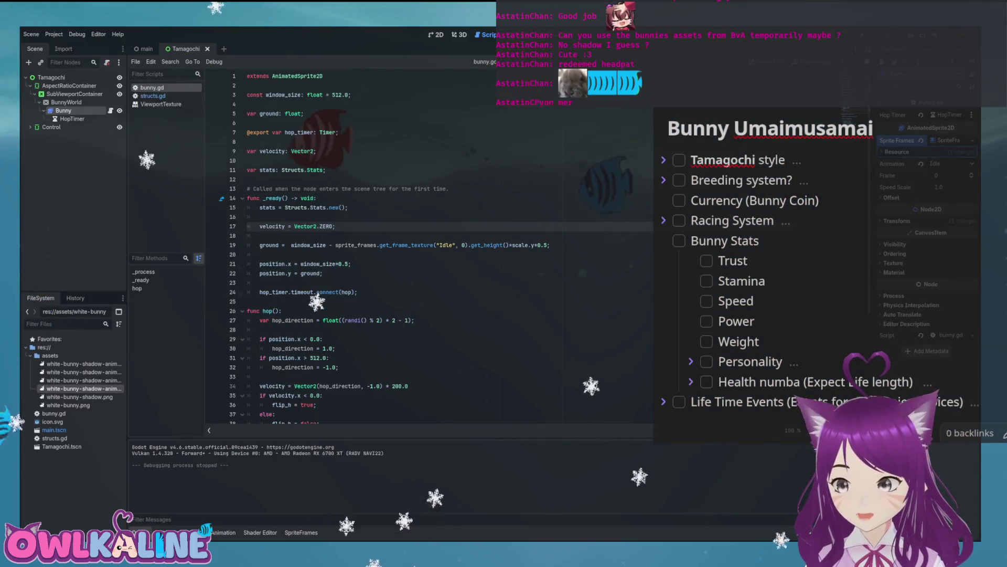
click(301, 532)
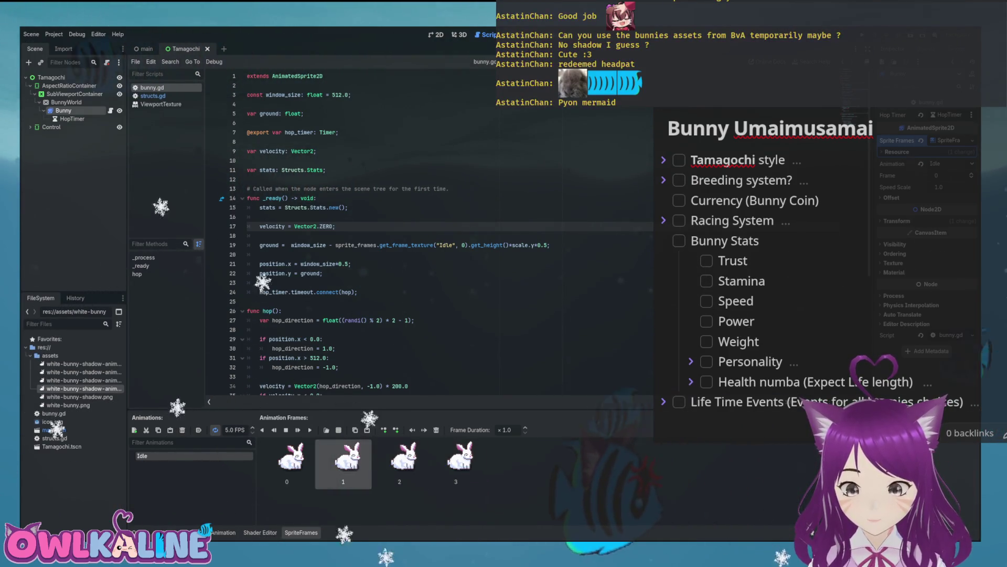
text(0.4)
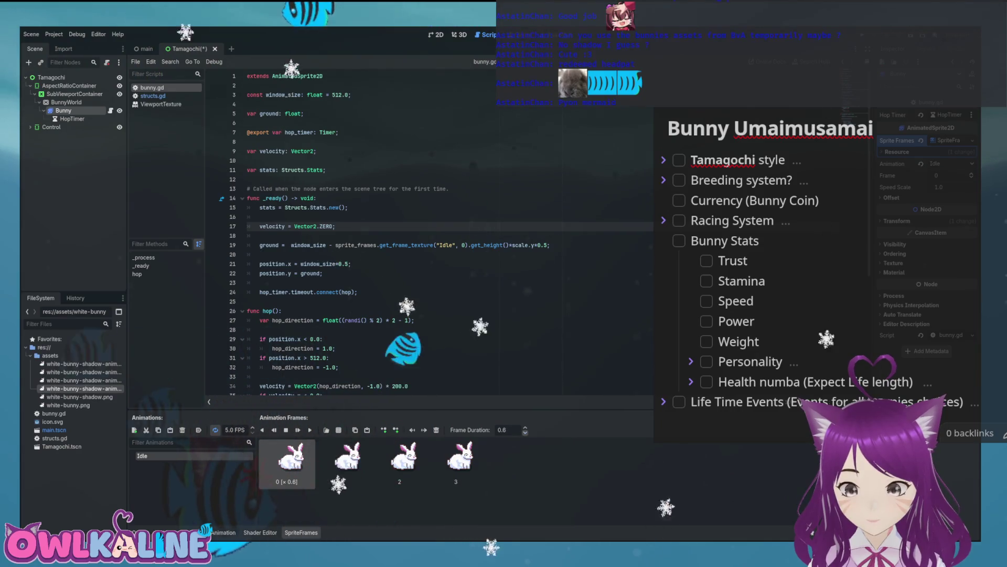
key(BackSpace)
text(2)
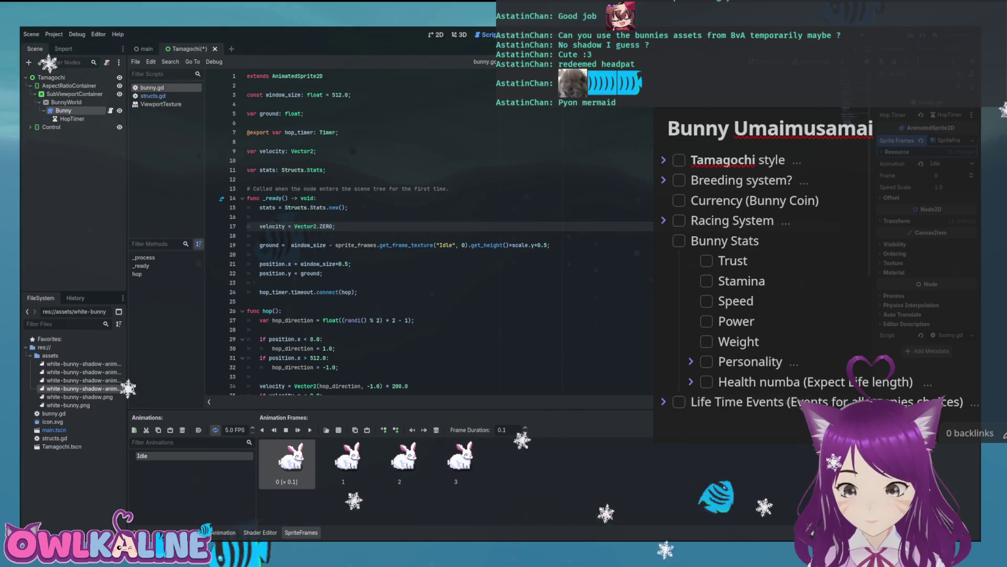
click(343, 459)
key(BackSpace)
key(BackSpace)
key(BackSpace)
text(0.2)
key(BackSpace)
text(01)
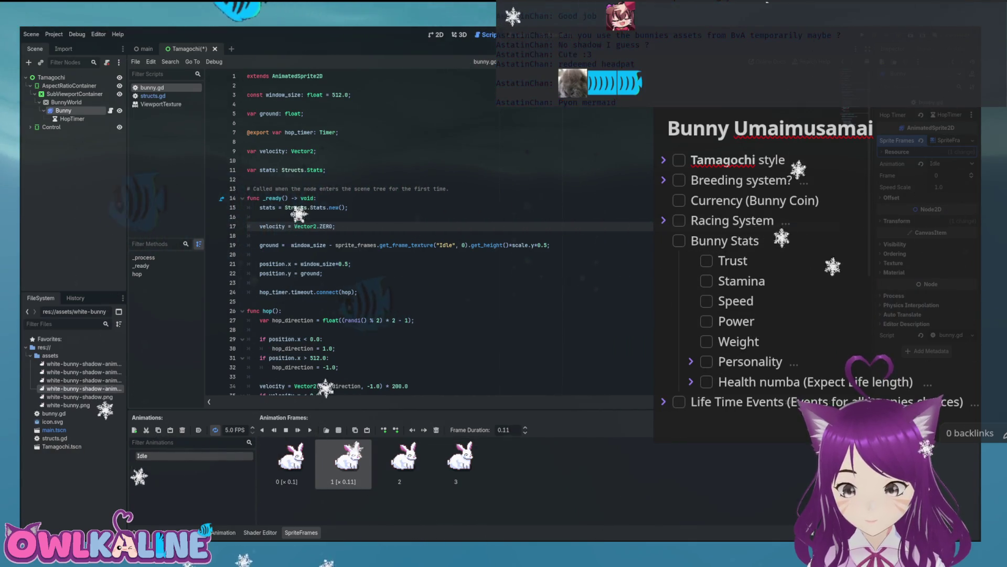
click(404, 459)
Set Idle frames 2 and 3 to a 0.1 duration and run the game.
text(0.7)
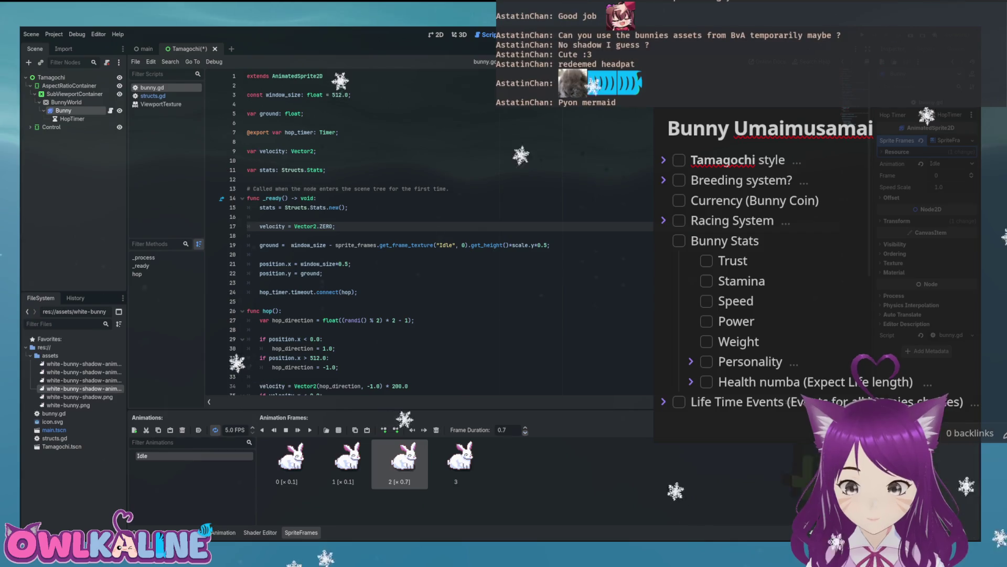
key(BackSpace)
text(1)
click(461, 460)
text(0.8)
key(BackSpace)
text(1)
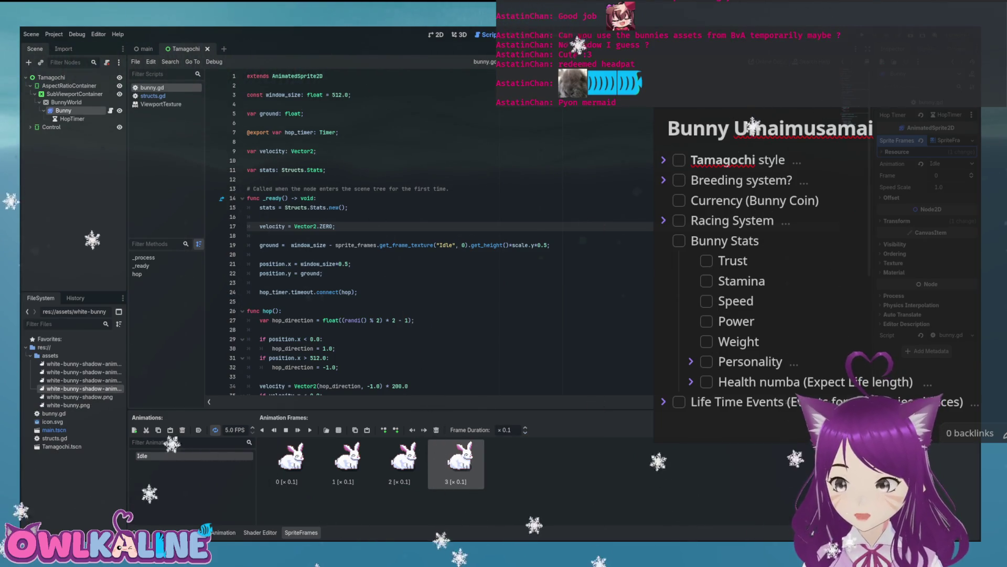
key(F5)
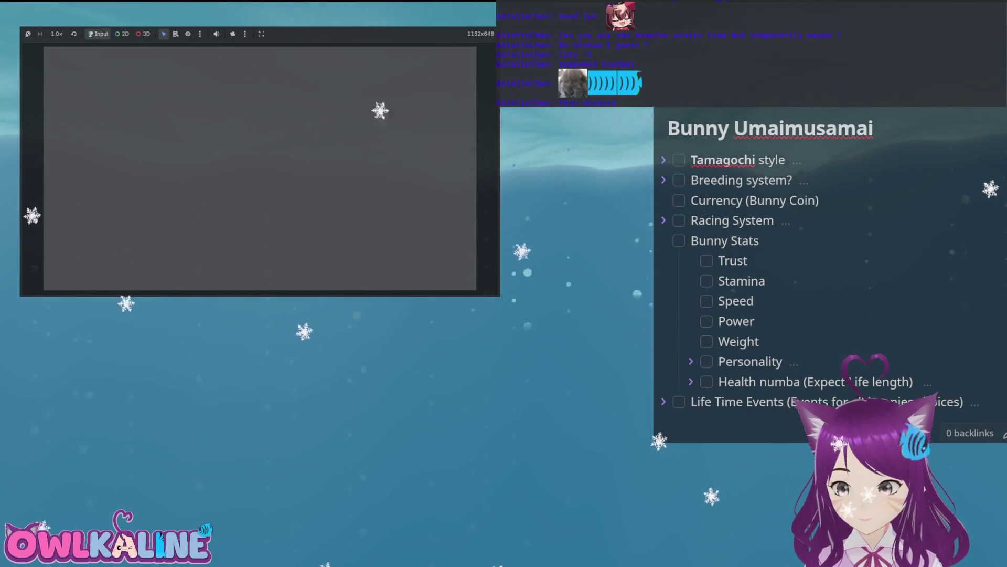
Stop the test run, zoom the 2D view onto the bunny sprite, and widen the FileSystem panel.
key(F8)
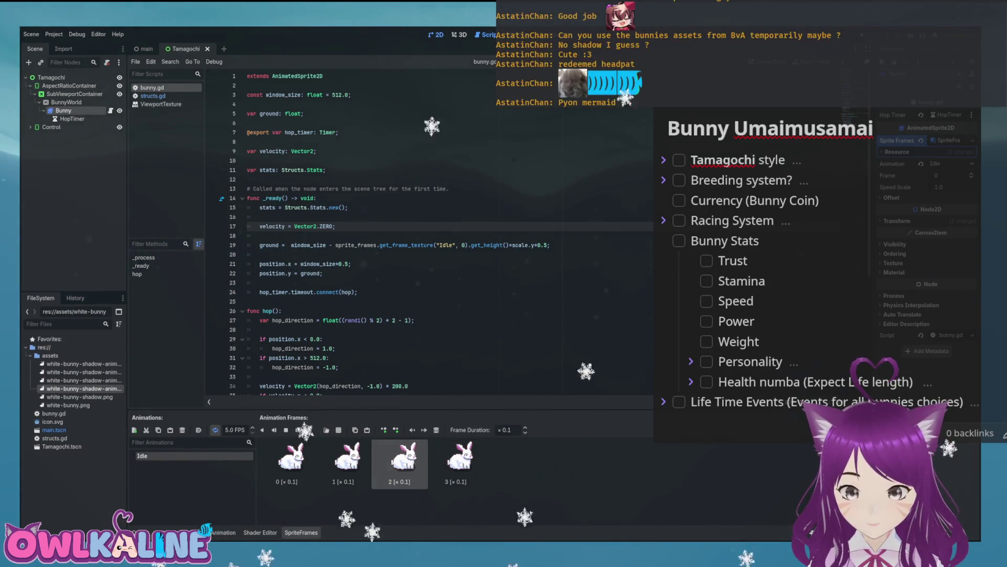
key(ctrl+F1)
scroll(265, 147, up, 7)
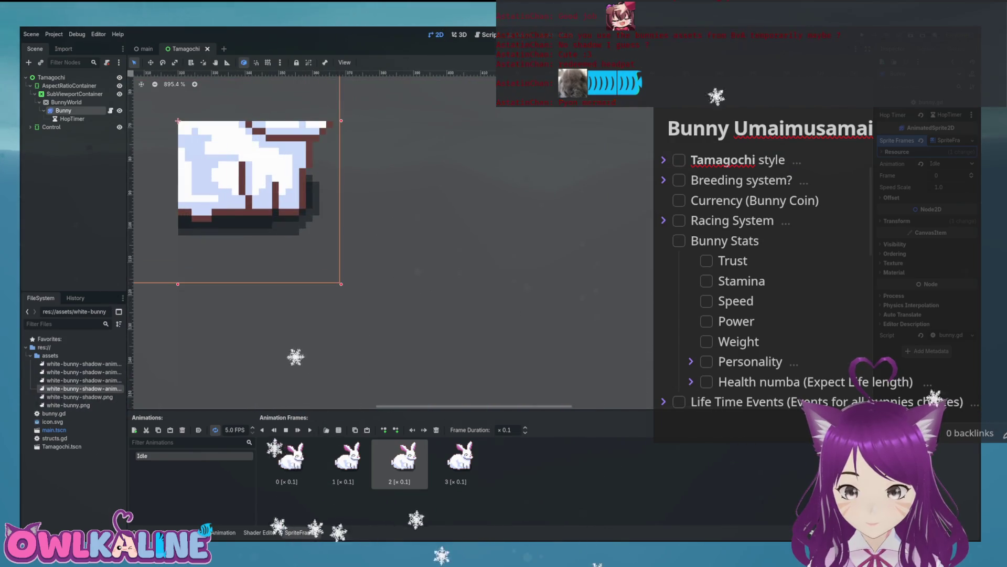
scroll(315, 210, left, 3)
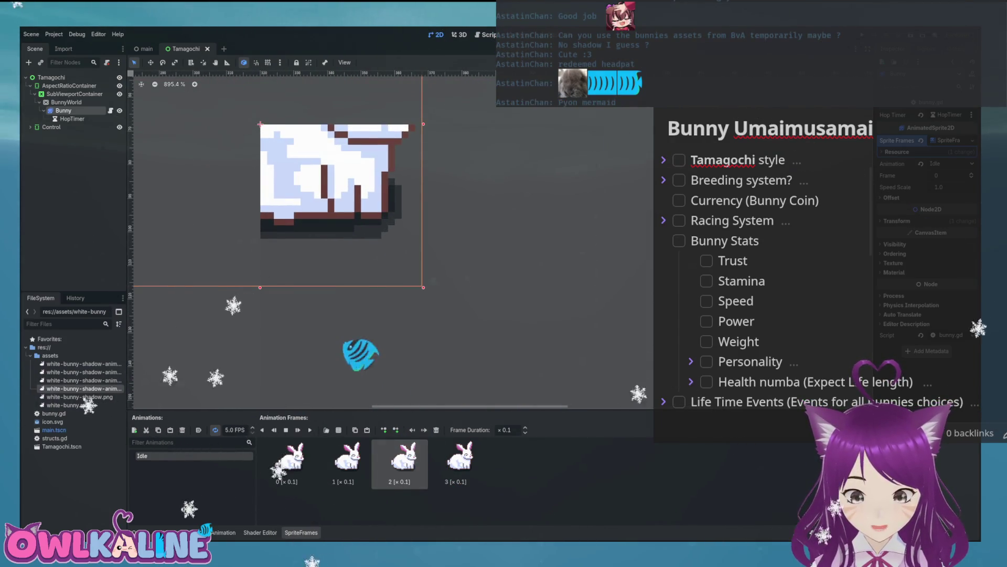
drag(160, 262, 200, 262)
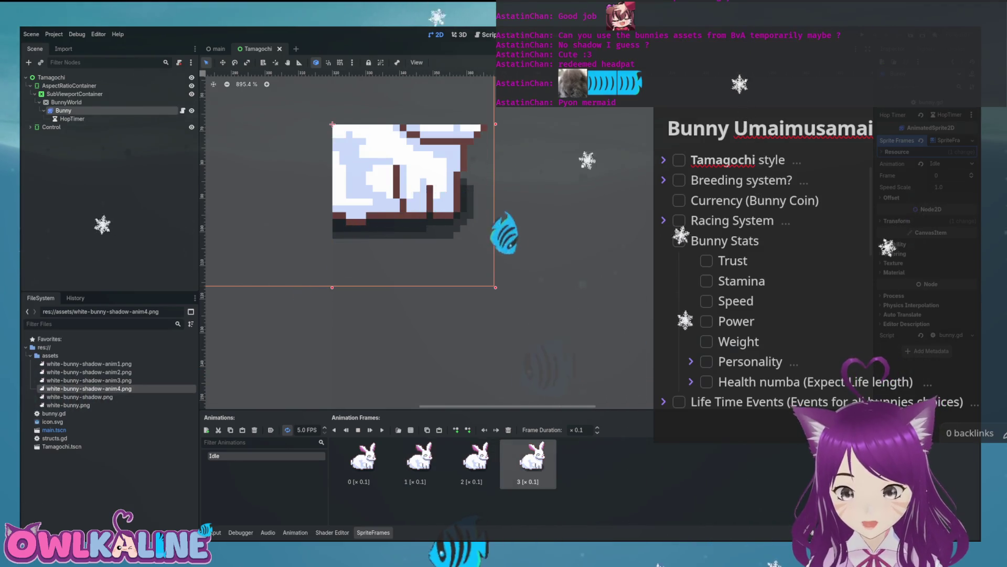
Replace the Idle frames with white-bunny-shadow-anim1.png through anim4.png in order, then clear the FPS field.
key(Delete)
key(Delete)
key(Delete)
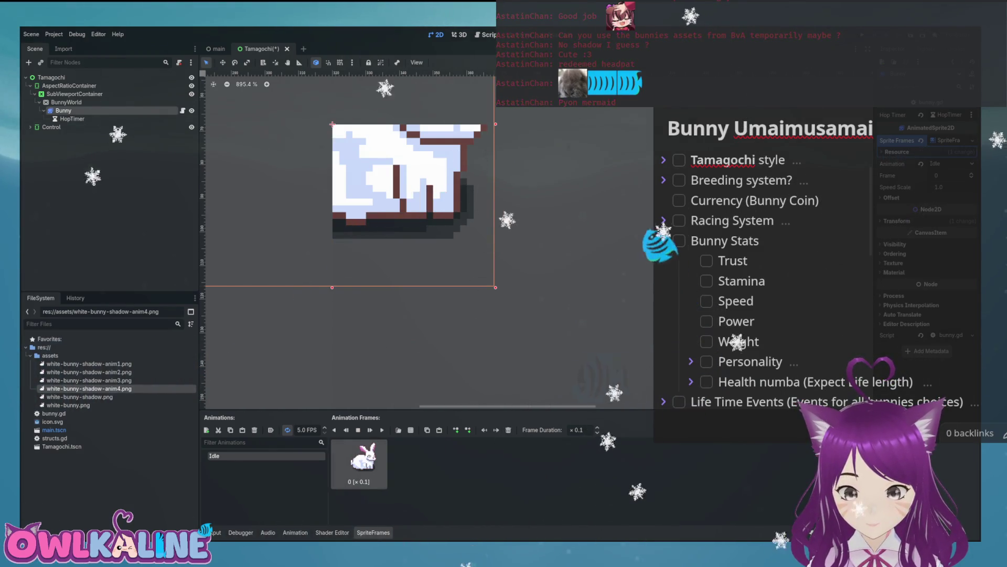
key(Delete)
mouse_move(87, 364)
mouse_down()
mouse_move(158, 398)
mouse_move(355, 462)
mouse_move(404, 360)
mouse_move(382, 304)
mouse_move(362, 462)
mouse_up()
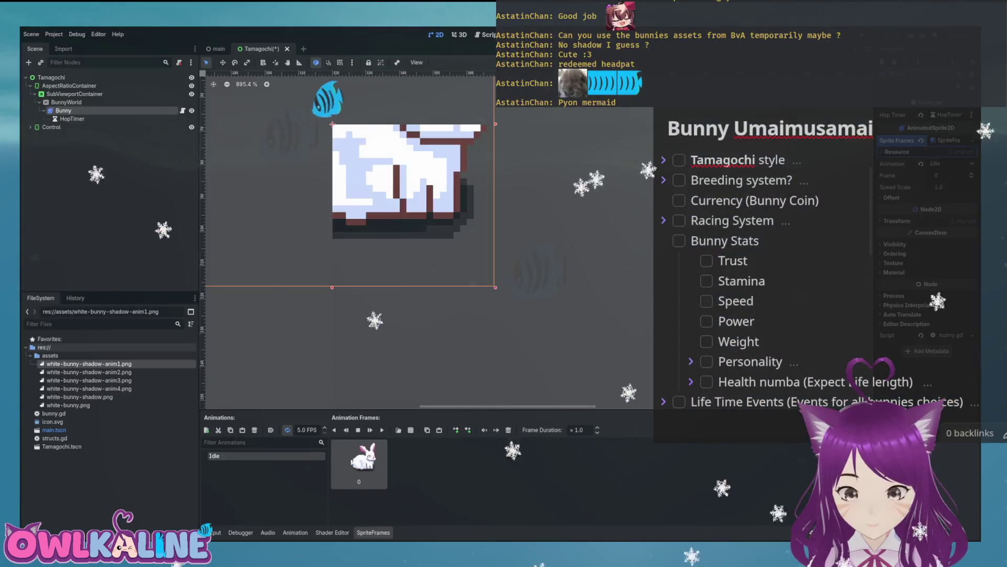
mouse_move(86, 372)
mouse_down()
mouse_move(236, 157)
mouse_move(308, 353)
mouse_move(372, 360)
mouse_move(378, 332)
mouse_move(435, 480)
mouse_up()
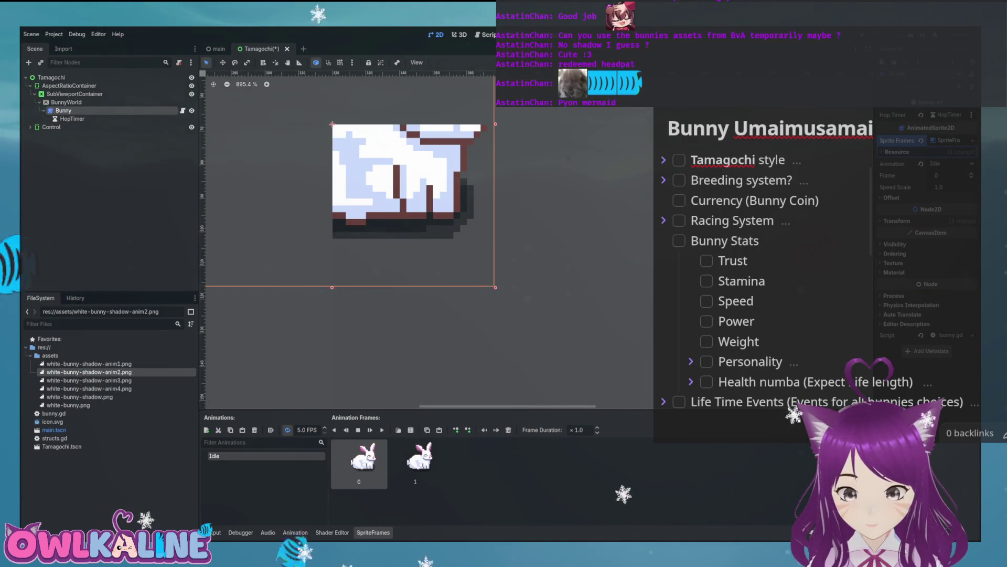
mouse_move(86, 380)
mouse_down()
mouse_move(210, 341)
mouse_move(371, 315)
mouse_move(506, 485)
mouse_move(504, 472)
mouse_up()
mouse_move(86, 389)
mouse_down()
mouse_move(231, 380)
mouse_move(564, 476)
mouse_up()
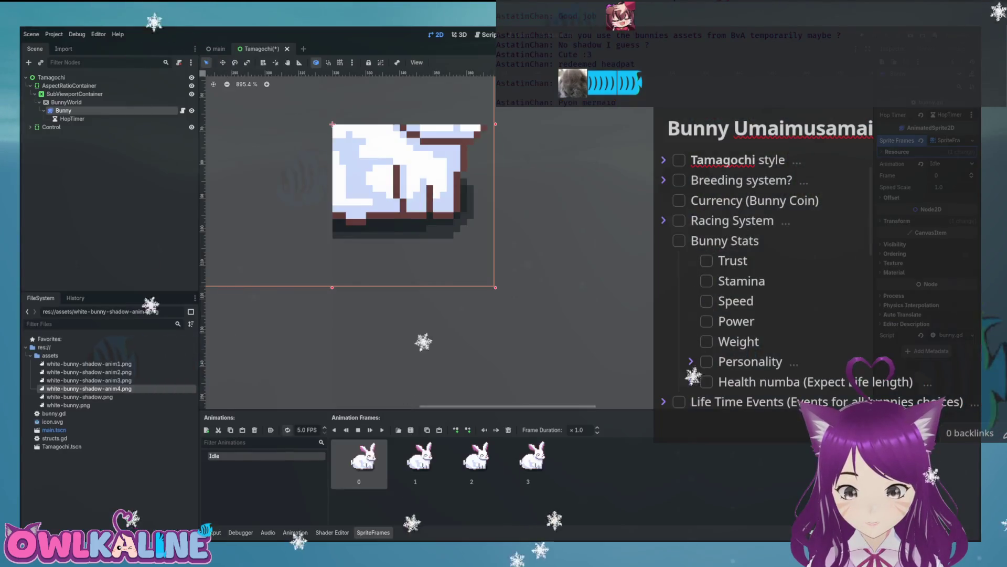
key(BackSpace)
key(BackSpace)
key(BackSpace)
Enter 16.0 in the Idle animation's FPS field and confirm it.
text(16.0)
key(Return)
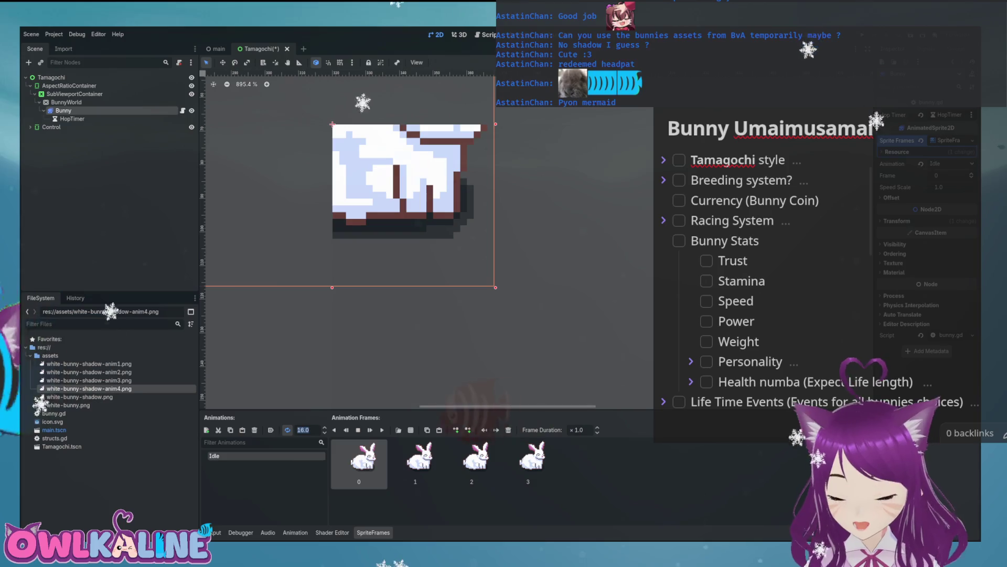
key(Return)
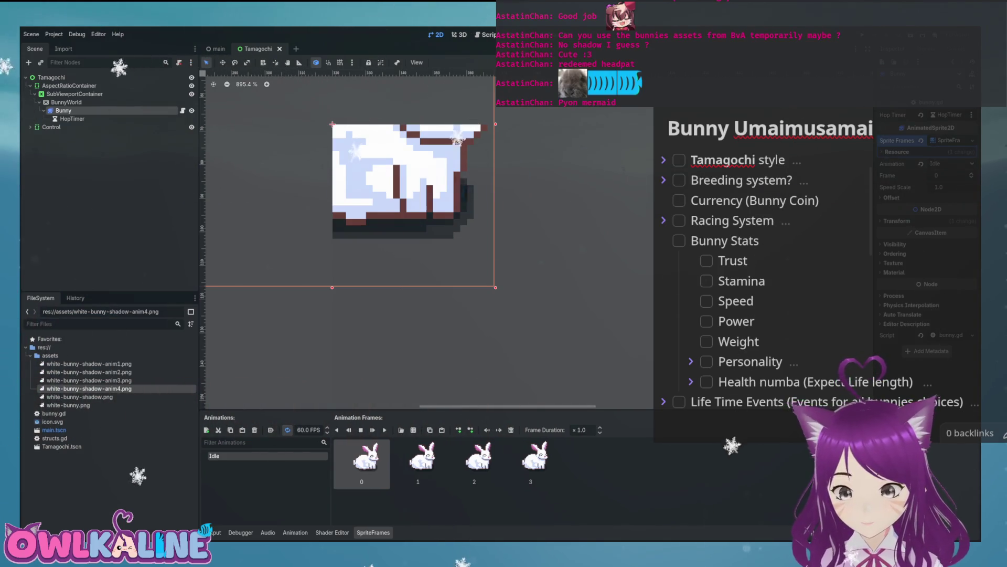
Test-run the game, stop it, reopen the SpriteFrames editor and return to bunny.gd.
key(F5)
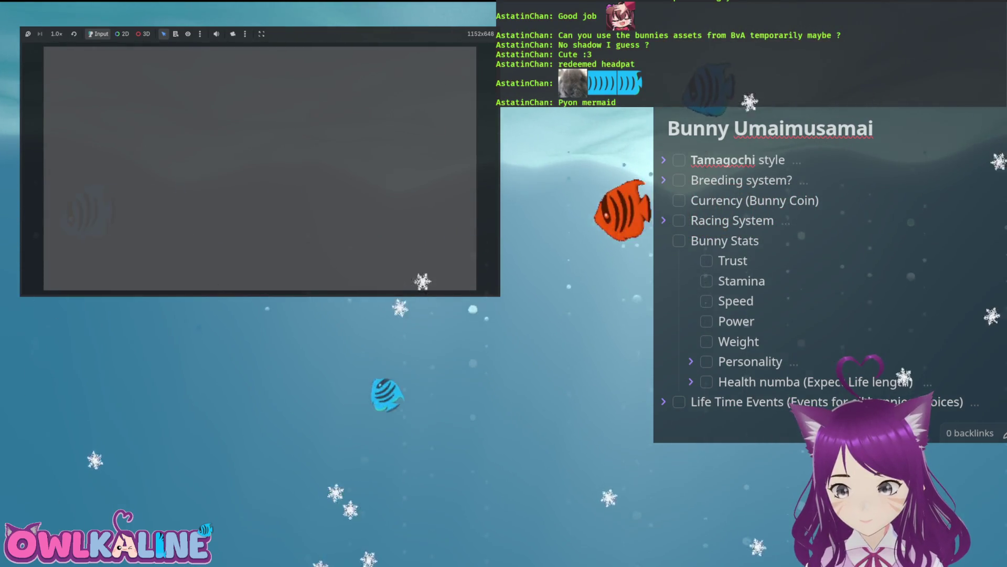
key(F8)
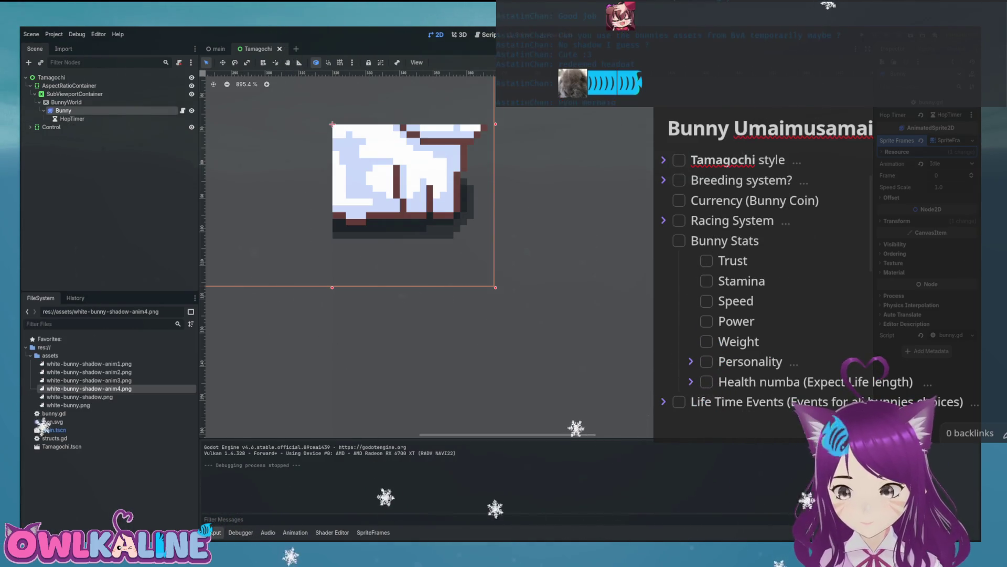
click(373, 532)
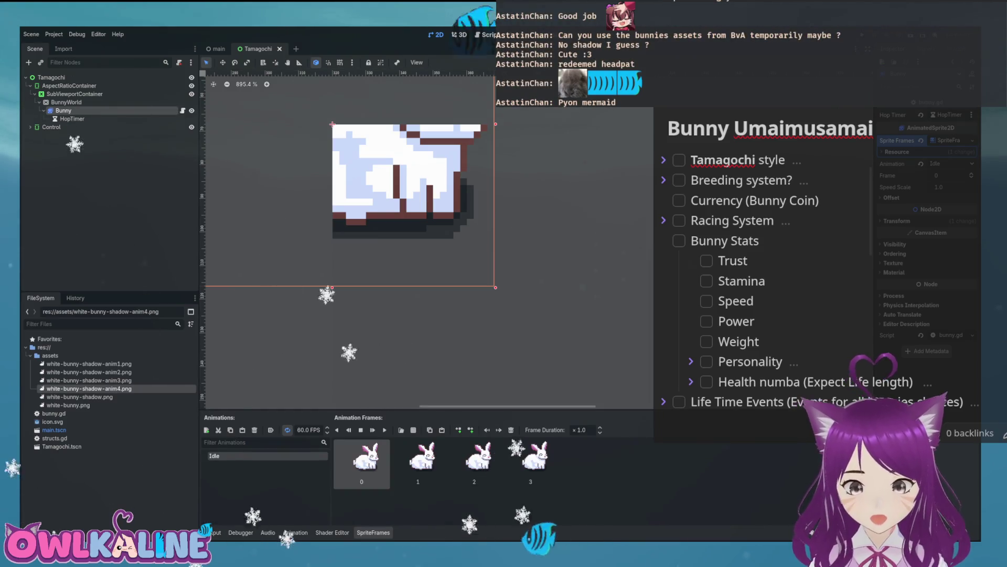
key(ctrl+F3)
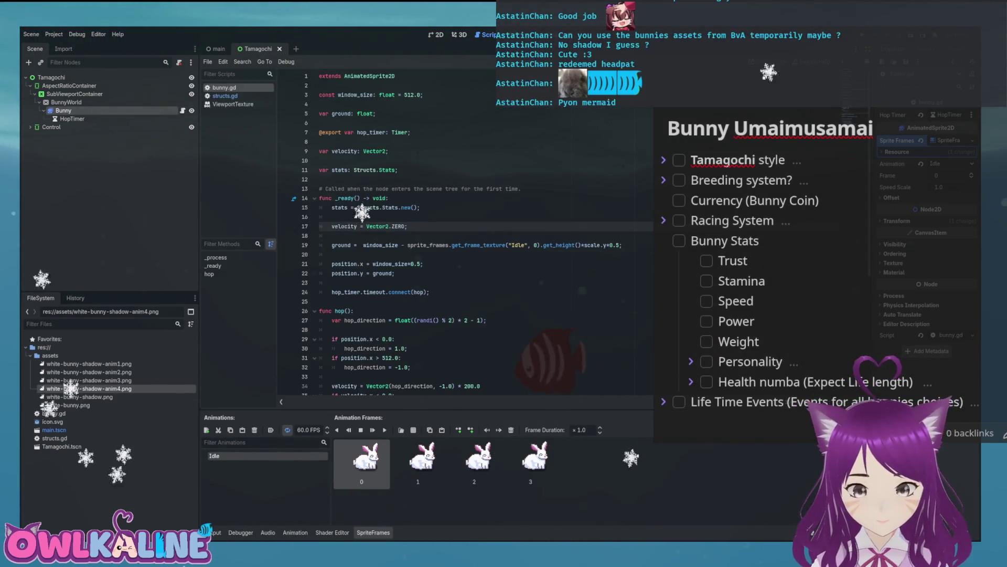
Insert a sprite_frames.set_animation_loop call above the ground line in _ready using autocomplete.
click(622, 245)
key(ctrl+shift+Return)
text(sprite_frames.p)
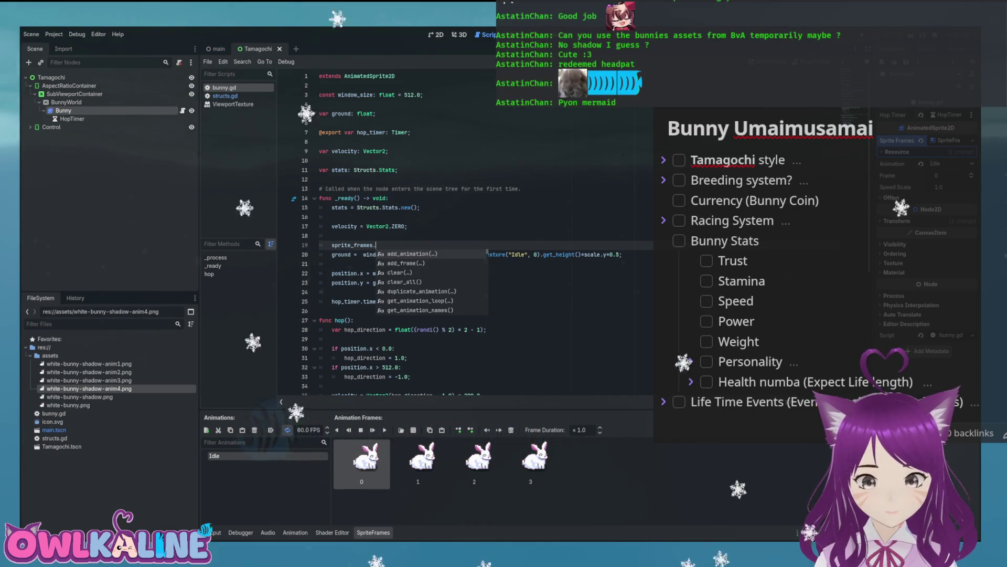
text(la)
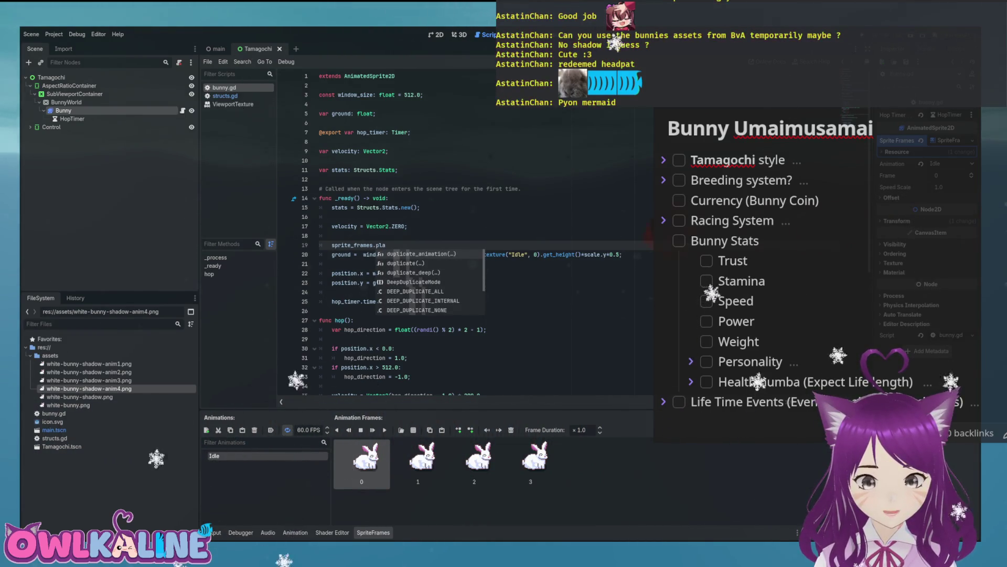
key(Down)
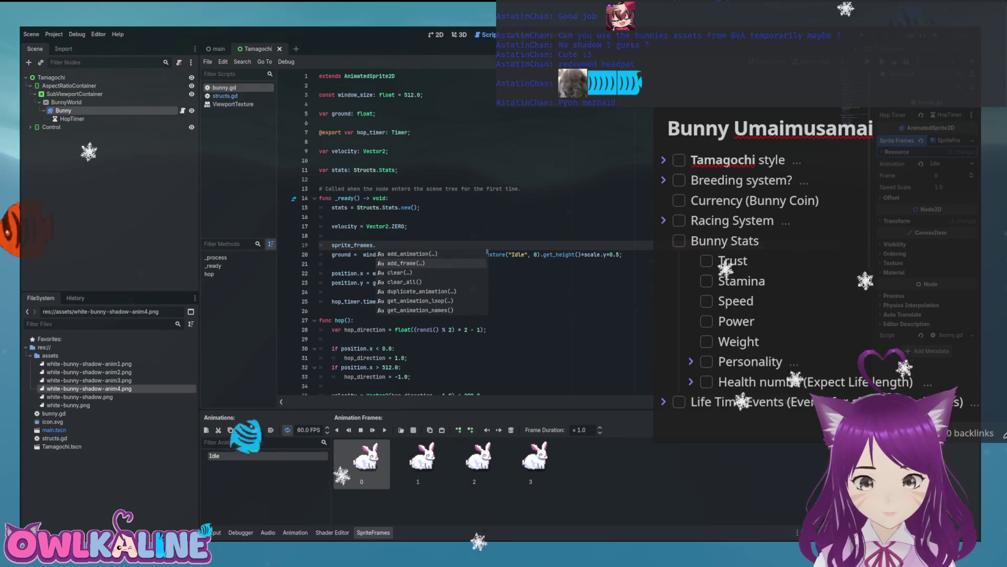
key(Down)
key(Down)
key(Down)
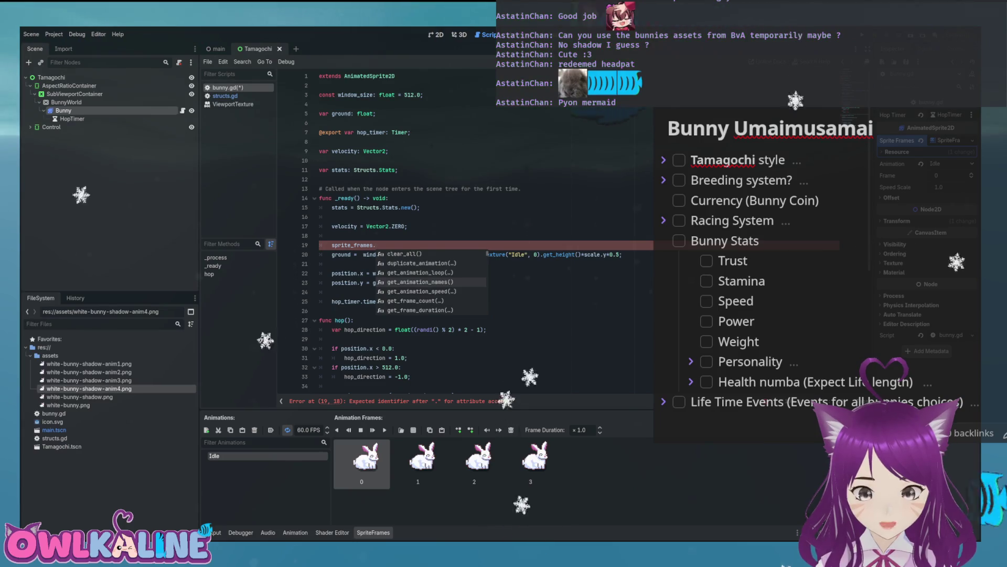
key(Down)
key(Down)
key(Down)
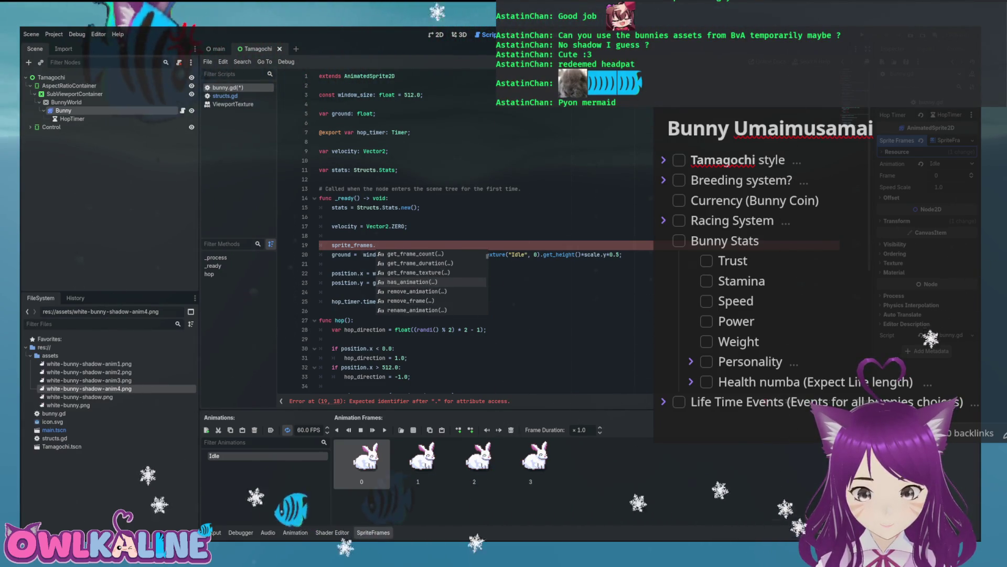
key(Down)
key(Down)
key(Down)
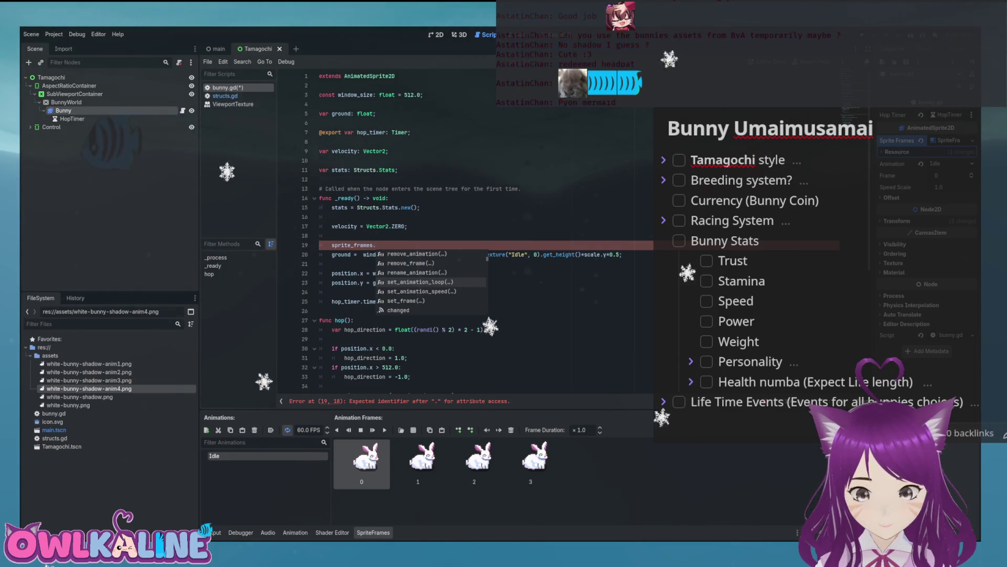
key(Return)
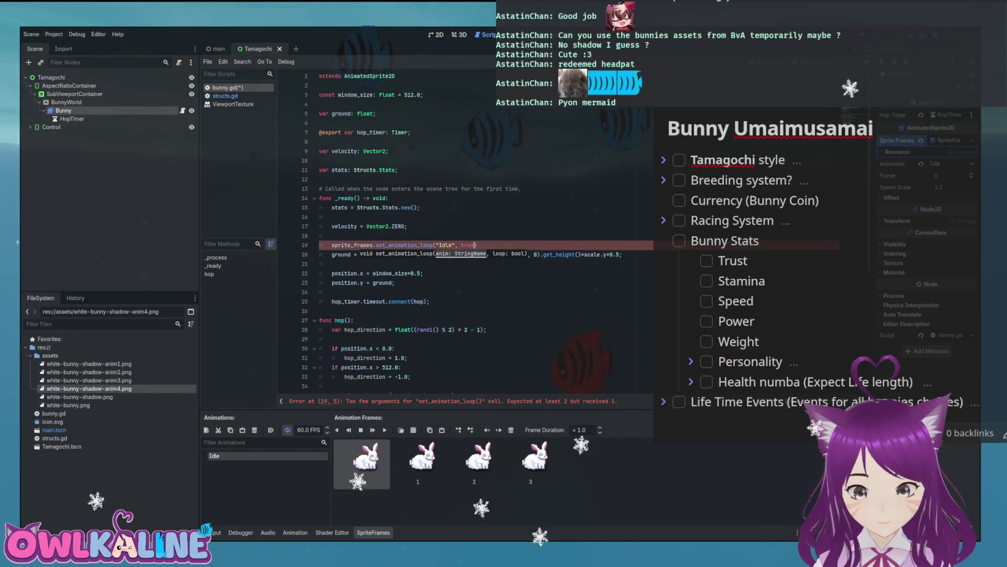
Save bunny.gd, then run the game to check the looping Idle animation and stop it.
key(ctrl+s)
click(389, 198)
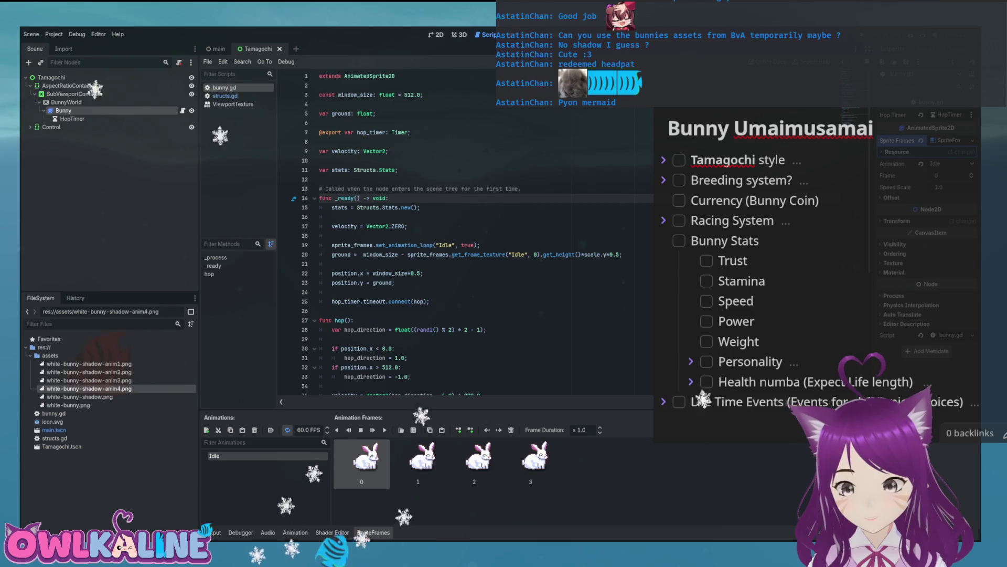
key(F5)
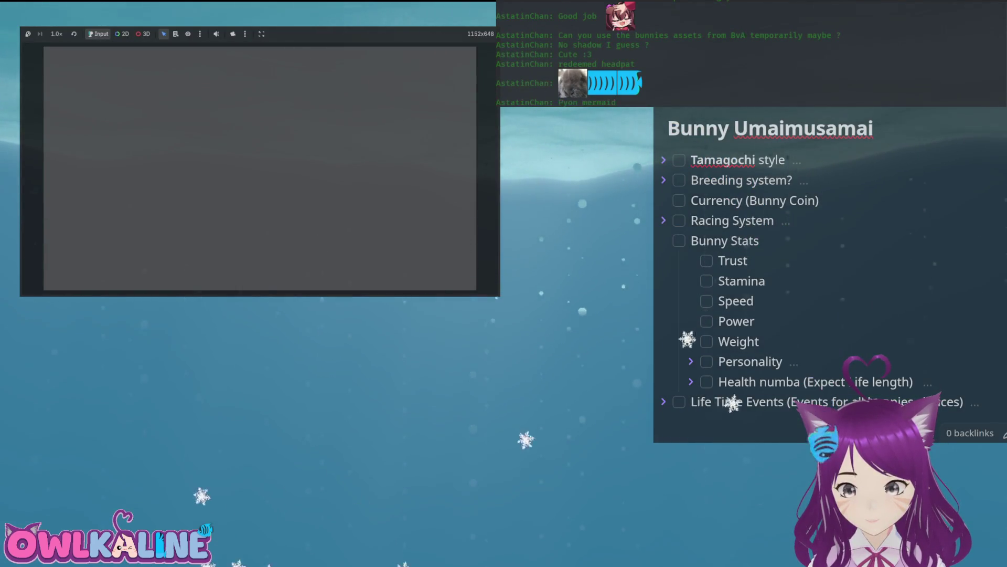
key(F8)
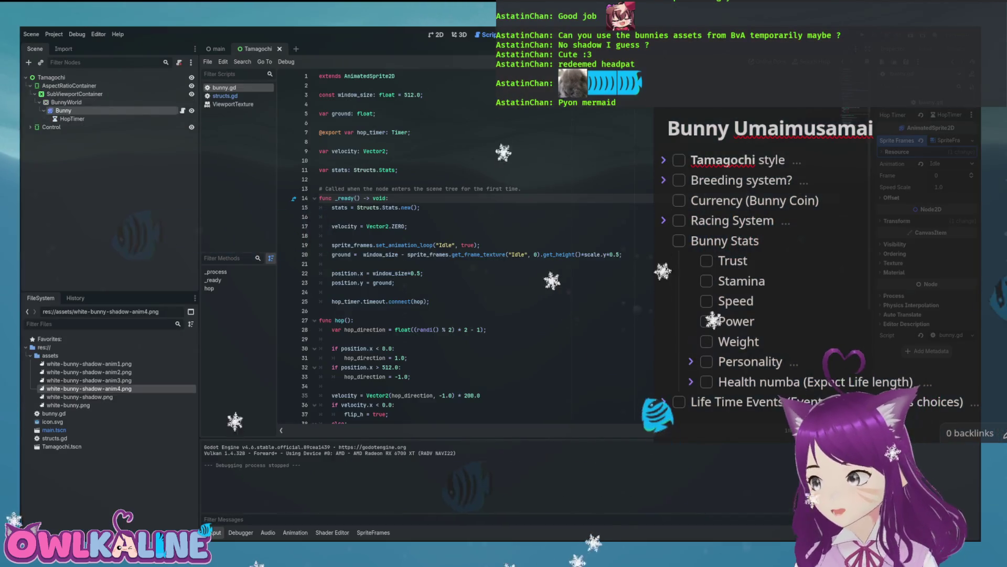
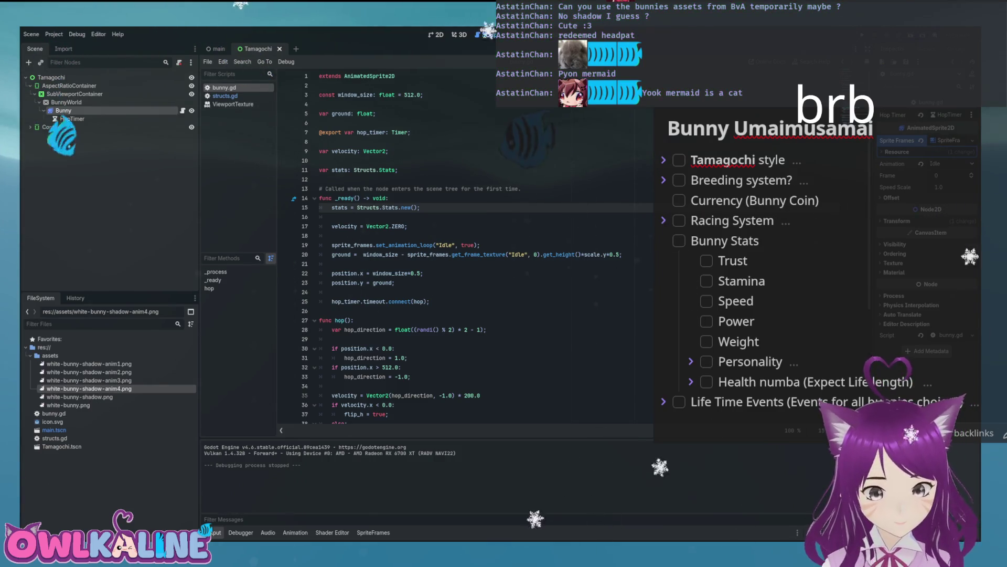
Step back and forth through the bunny's Idle frames in SpriteFrames and preview the animation.
click(373, 532)
key(ctrl+F1)
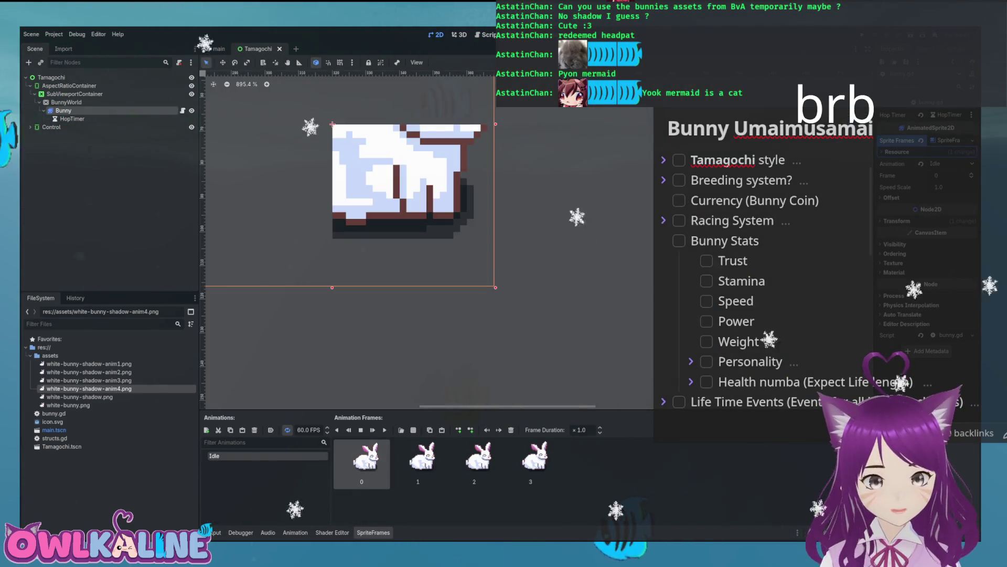
key(Right)
key(Right)
key(Right)
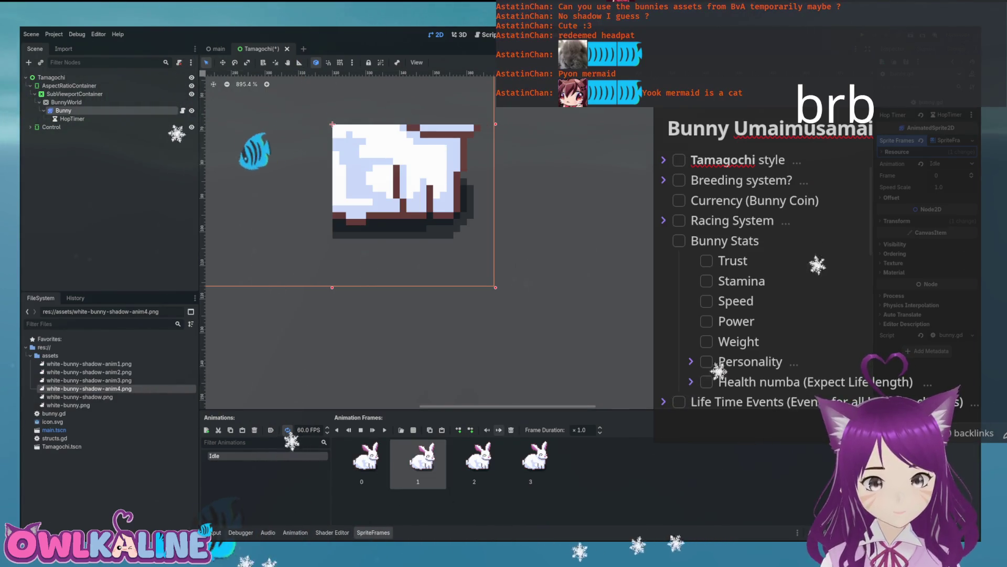
key(Left)
key(Left)
key(Left)
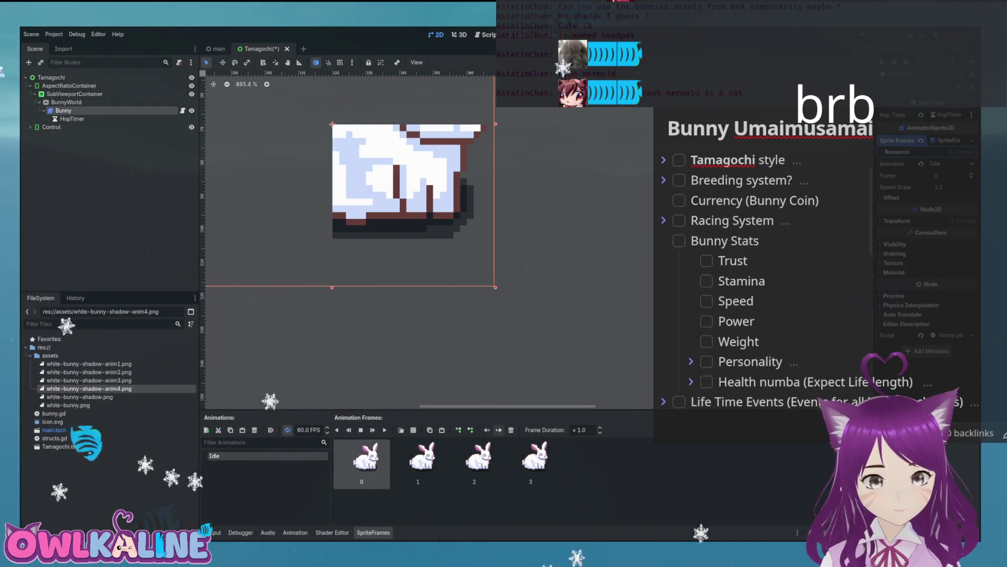
key(Right)
key(Left)
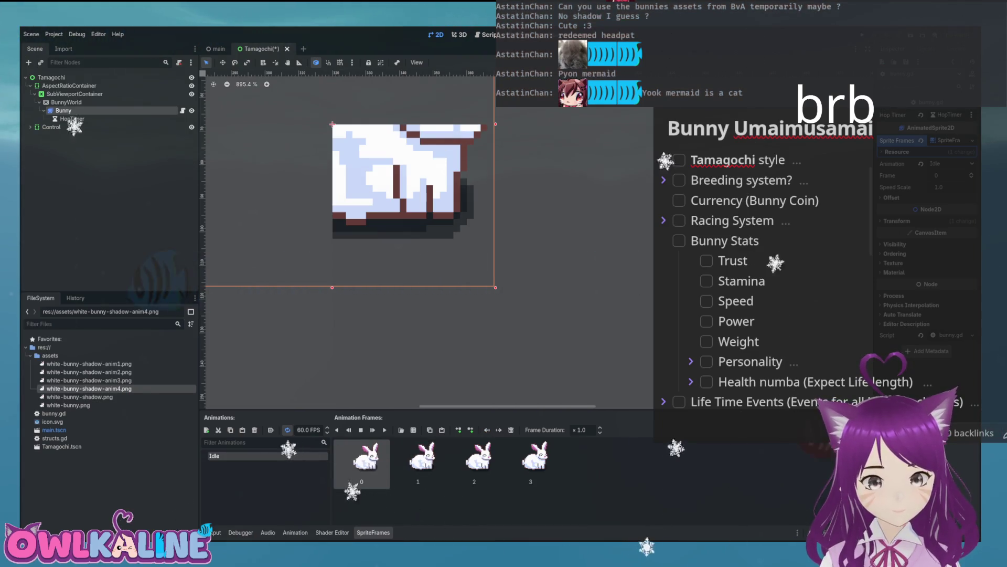
key(d)
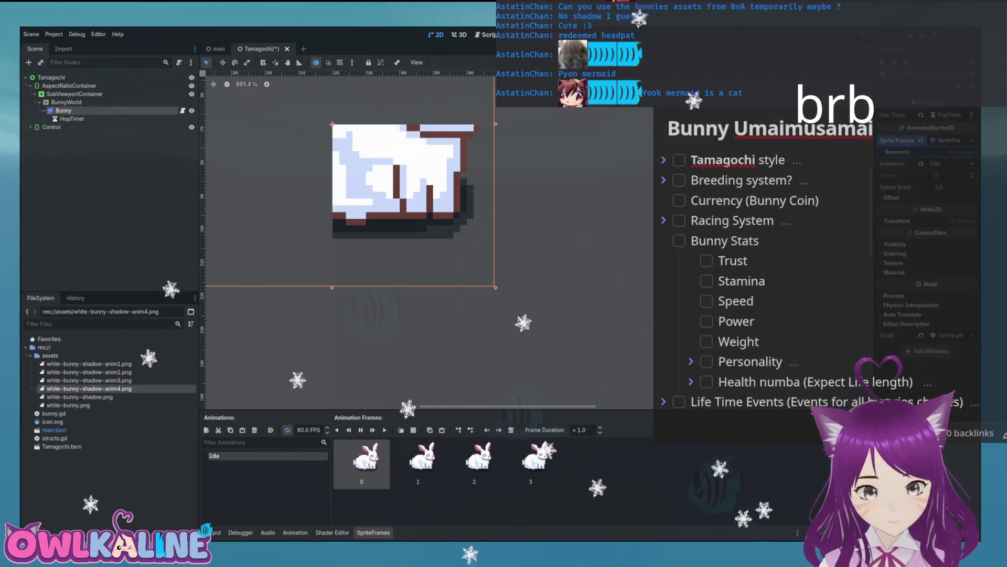
Nudge the bunny sprite slightly down and to the right in the 2D view.
key(w)
drag(399, 178, 415, 192)
scroll(428, 241, down, 1)
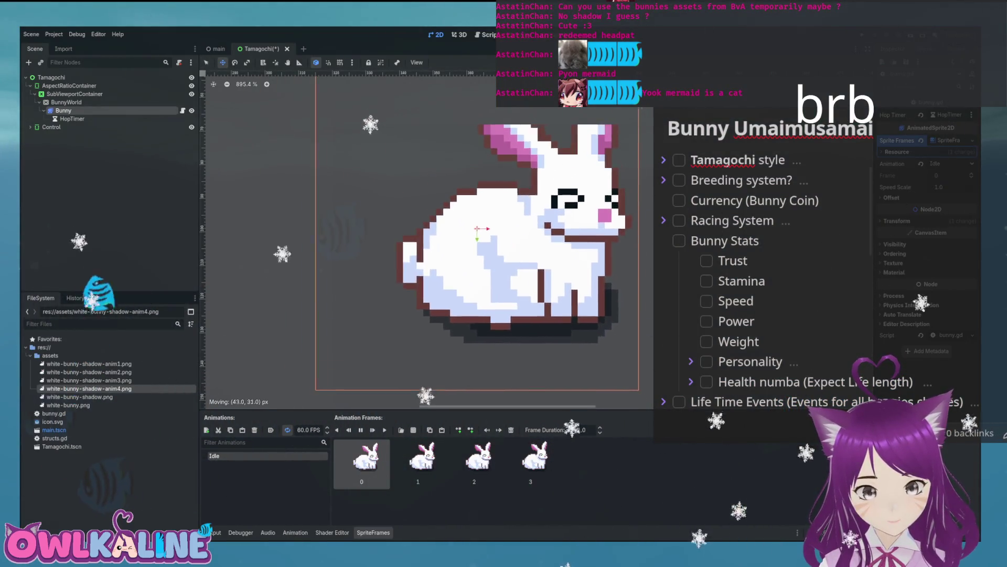
scroll(637, 262, up, 1)
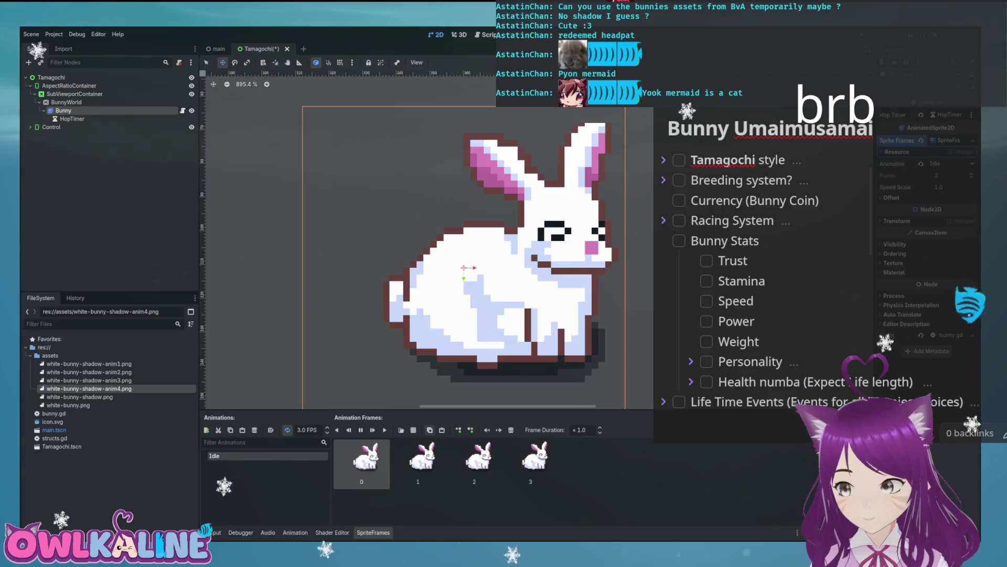
Set the Idle animation speed to 2.5 FPS, save the Tamagochi scene and test-run it.
key(BackSpace)
key(BackSpace)
key(BackSpace)
text(2.5)
key(Return)
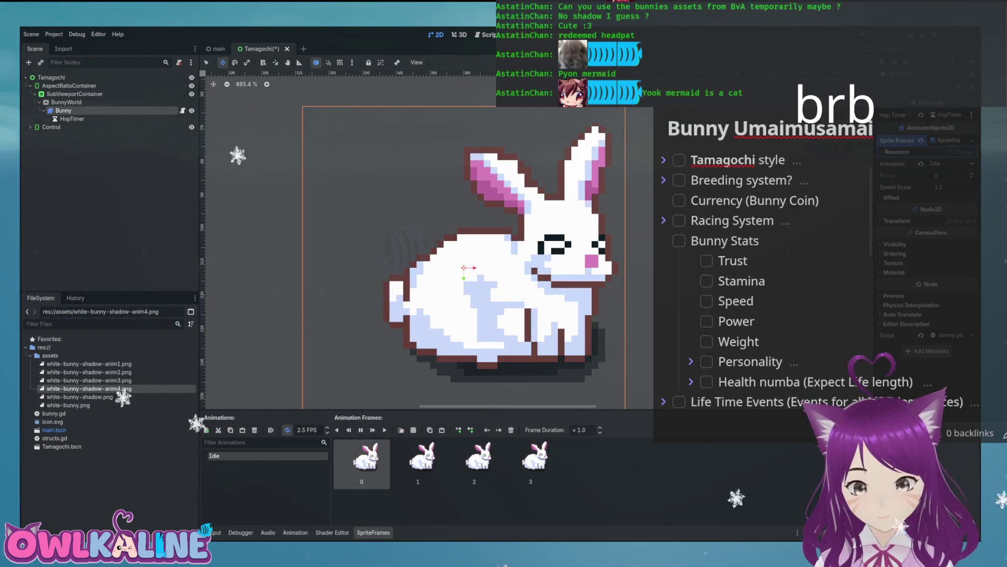
scroll(582, 313, down, 3)
key(f)
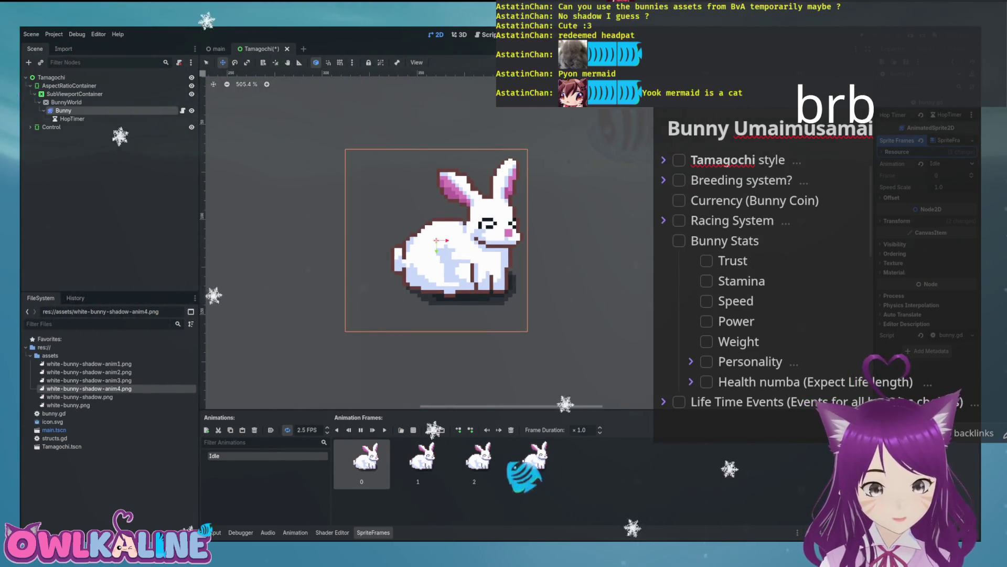
key(ctrl+s)
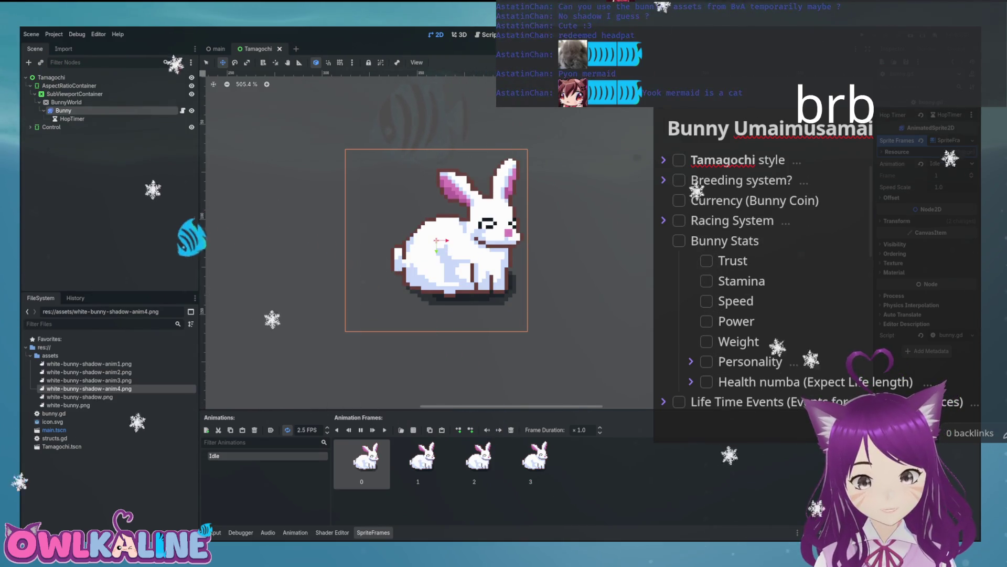
key(F6)
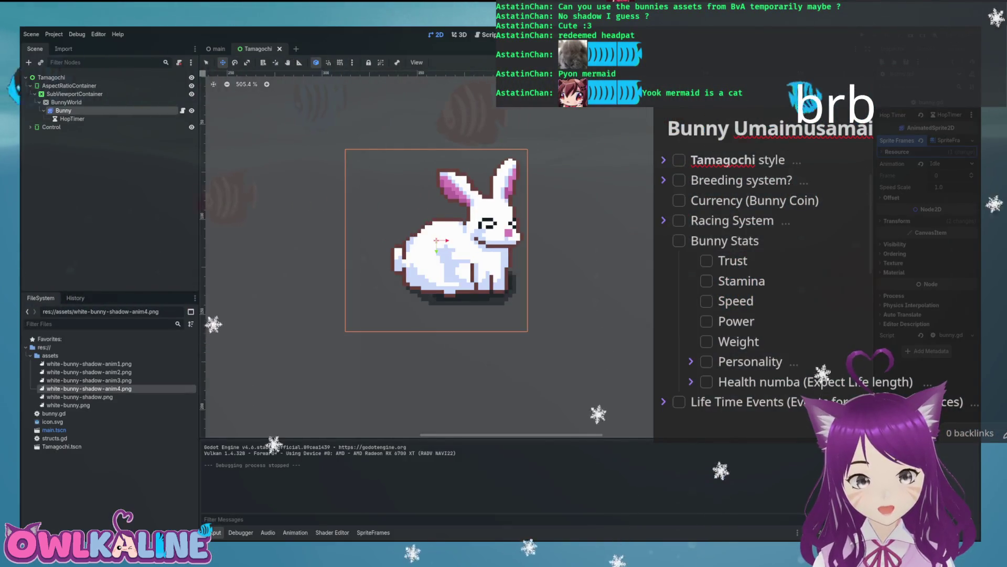
Replace the set_animation_loop line in _ready with play("Idle") and test-run the game.
key(F8)
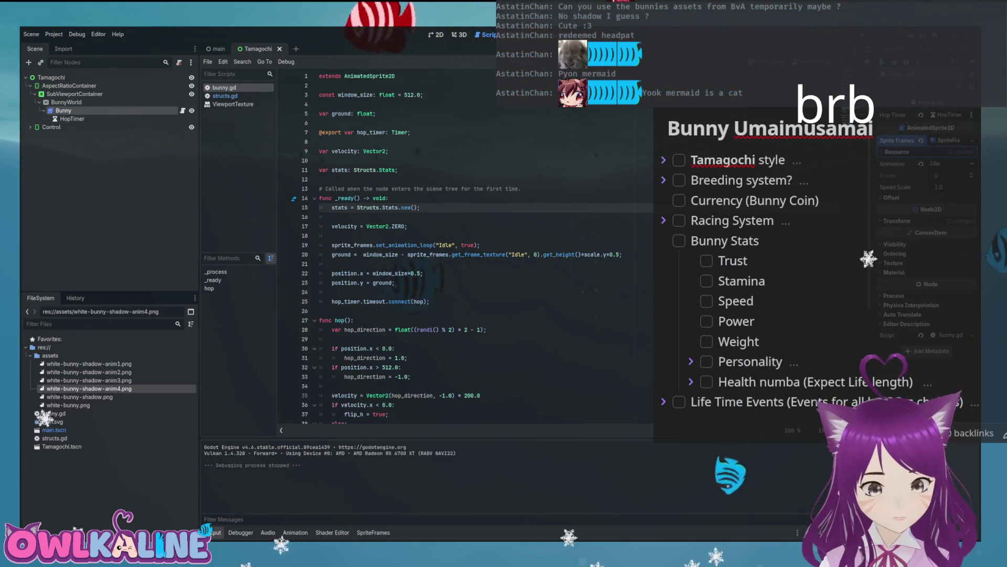
drag(331, 245, 480, 245)
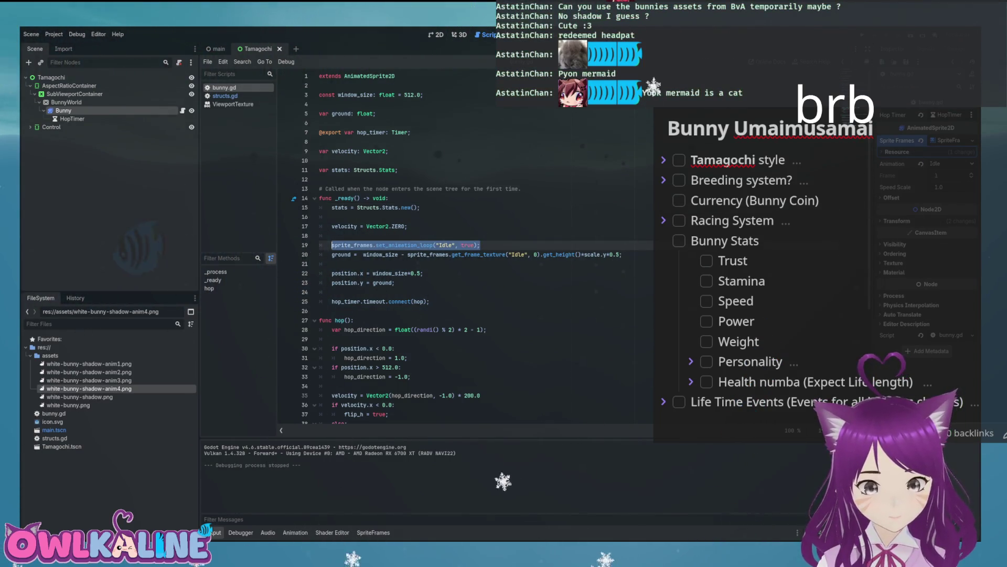
text(pl)
key(Return)
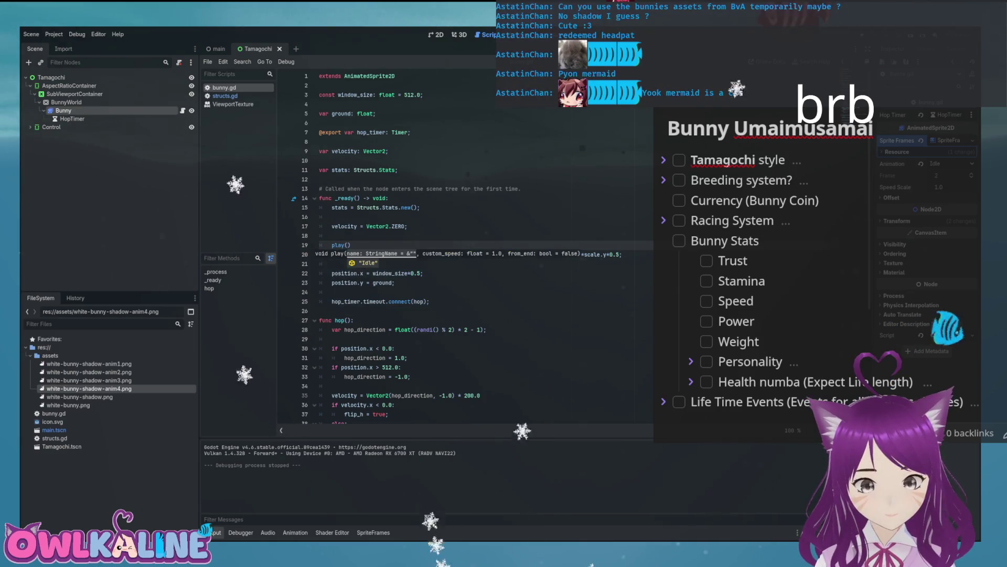
text("Idle)
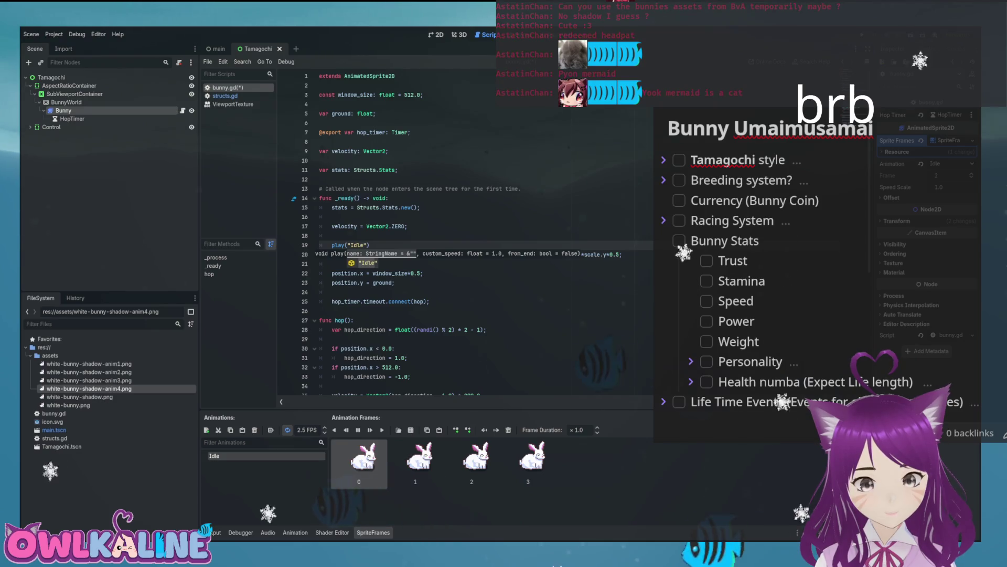
key(Return)
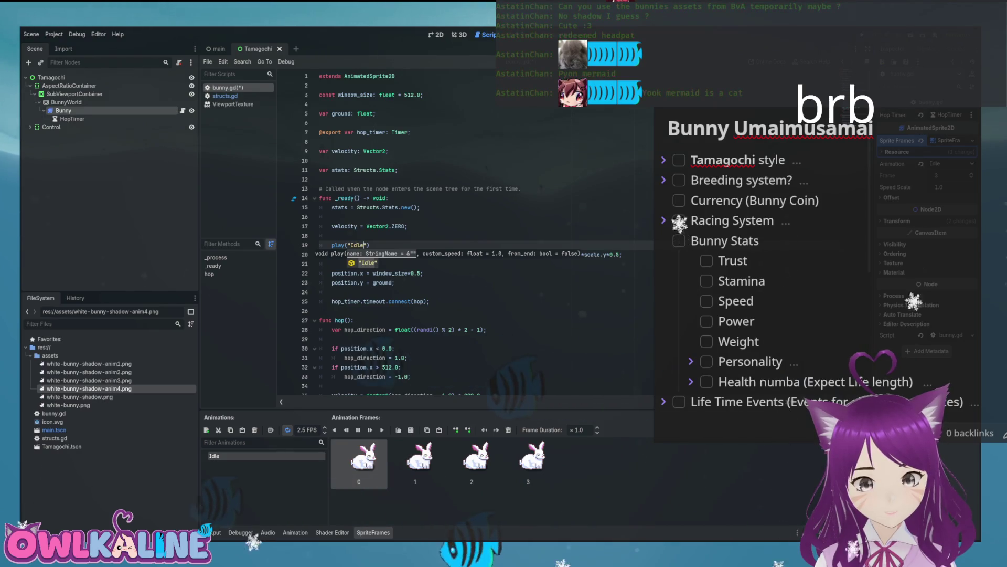
click(332, 235)
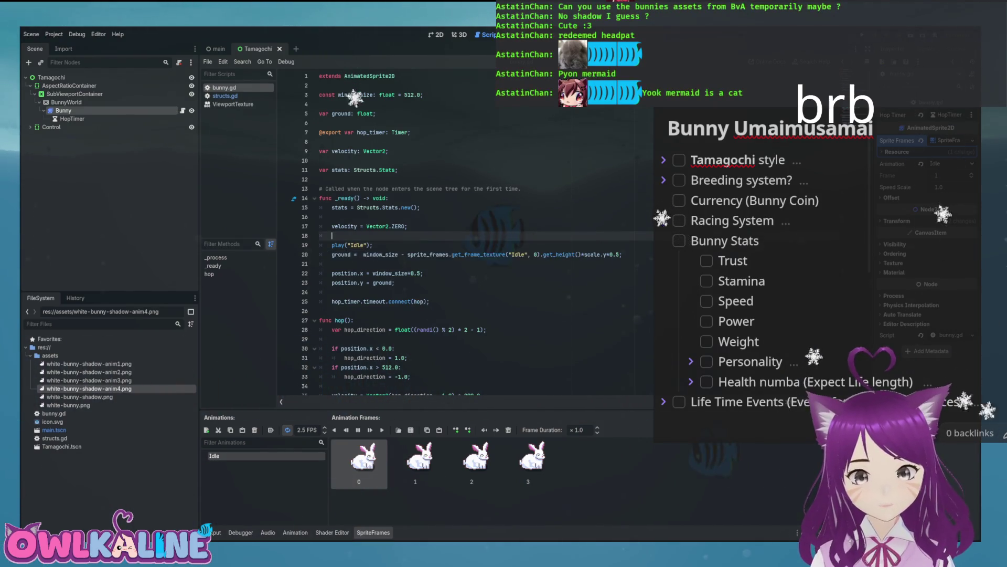
key(F5)
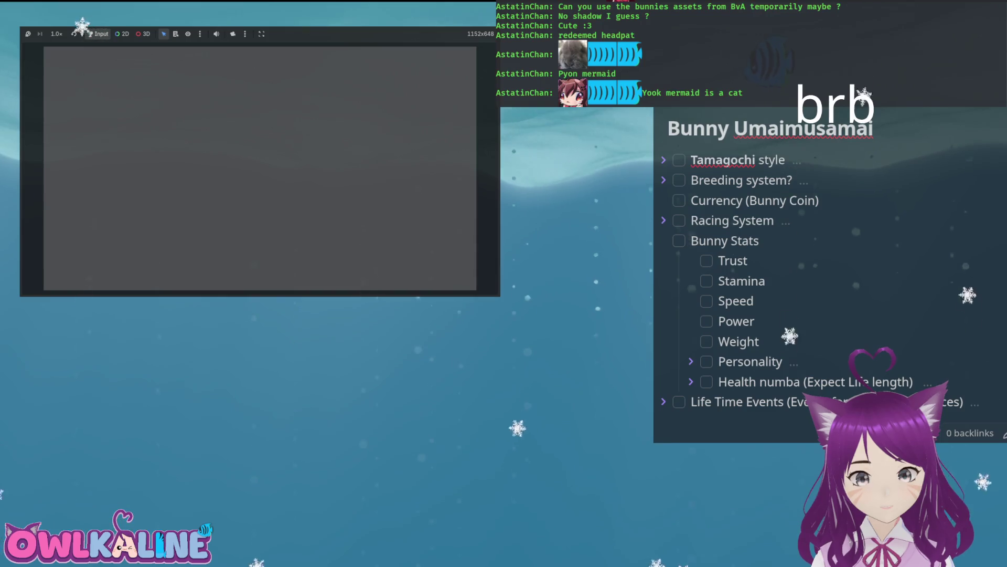
key(F8)
Add a new animation named Jump to the bunny's sprite frames.
scroll(472, 247, down, 3)
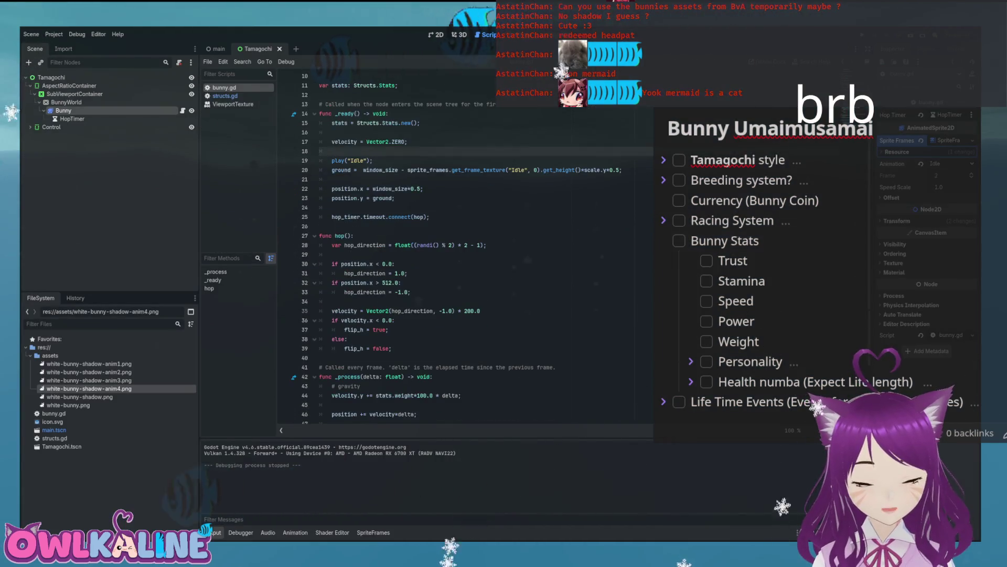
click(373, 532)
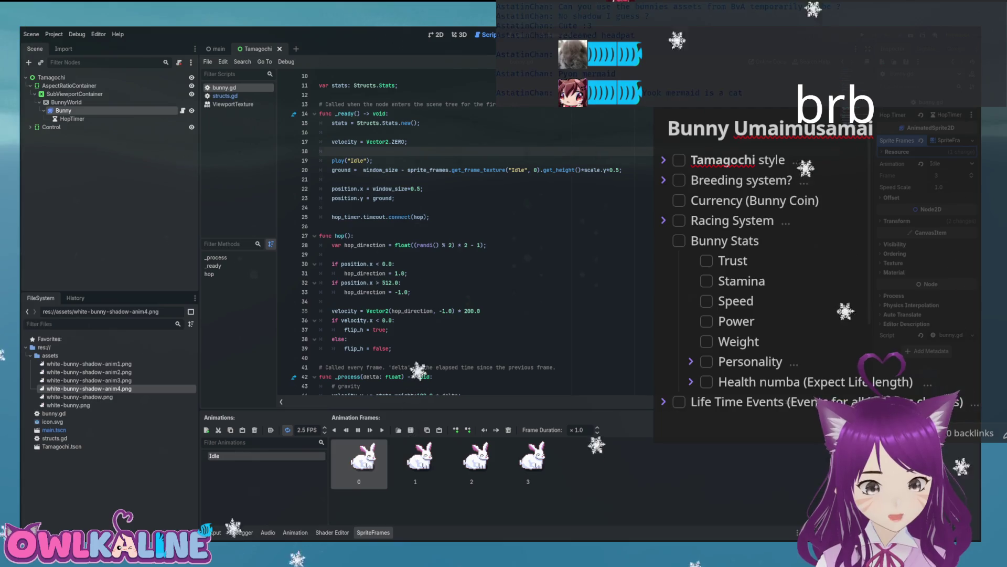
click(207, 429)
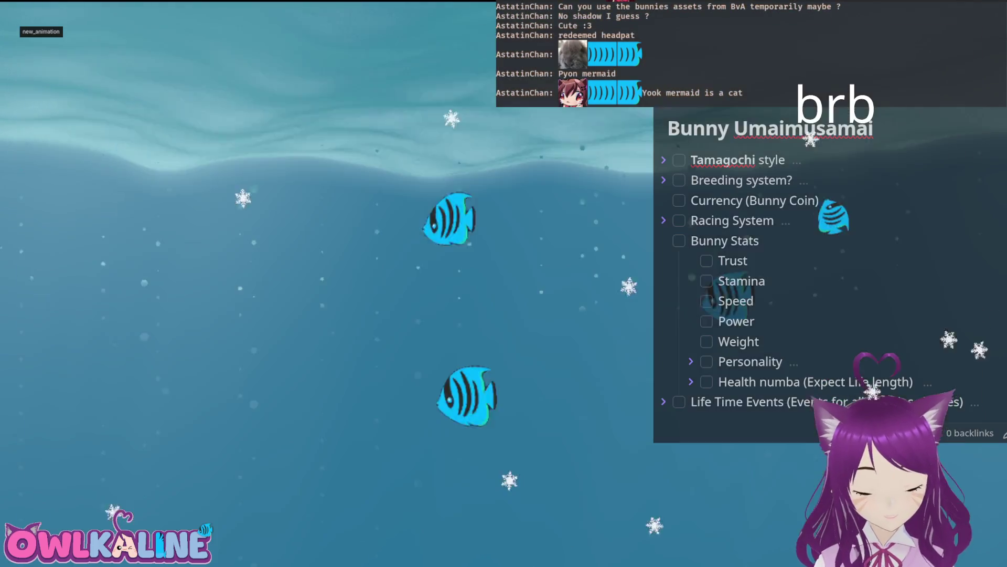
text(Jump)
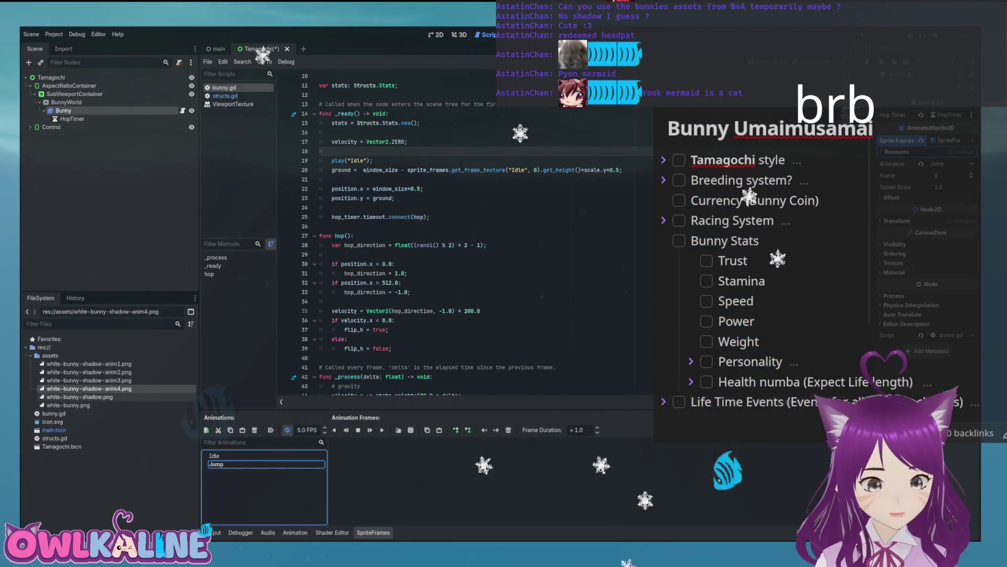
Add white-bunny.png as the Jump animation's frame and save the scene.
click(68, 405)
drag(443, 471, 441, 470)
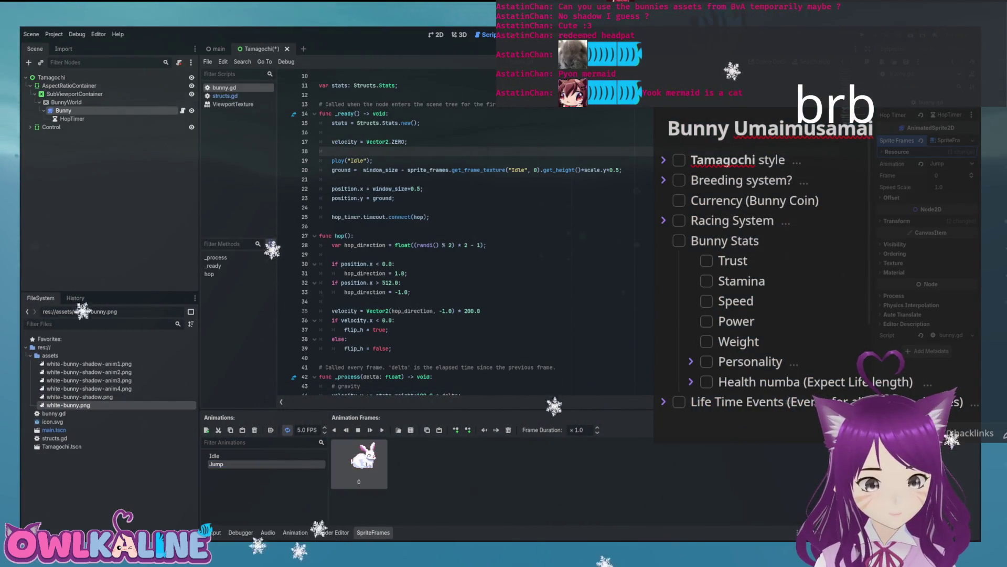
key(ctrl+s)
Add a play("Jump") call at the end of the hop() function.
click(332, 207)
drag(372, 160, 319, 160)
scroll(473, 236, down, 2)
click(367, 286)
click(399, 296)
key(Return)
text(play("Idle");)
key(Left)
key(BackSpace)
key(BackSpace)
key(BackSpace)
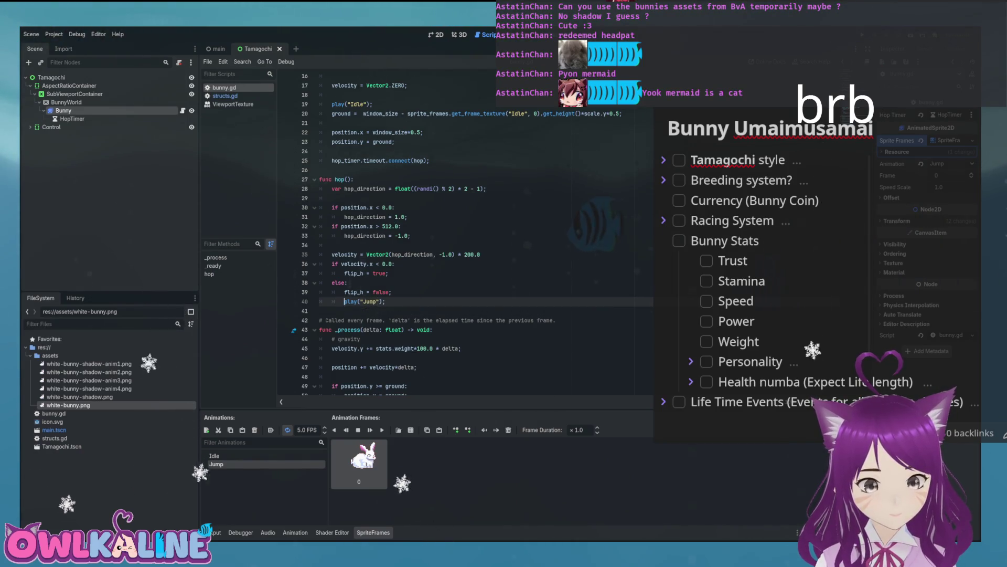
key(shift+End)
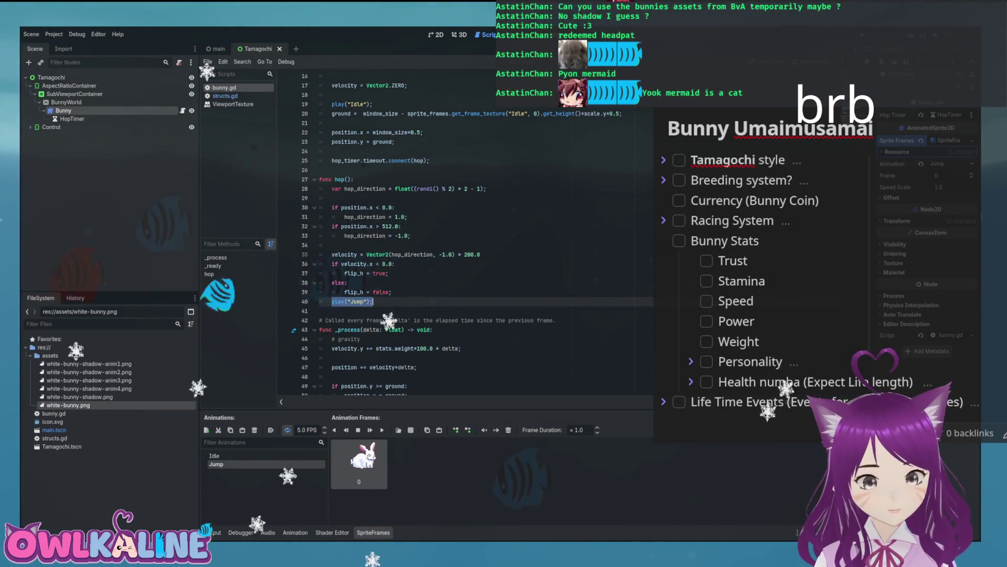
Insert play("Idle") before the landing return and test-run the game.
scroll(462, 231, down, 2)
key(ctrl+c)
click(347, 370)
key(Up)
key(End)
key(Return)
key(ctrl+v)
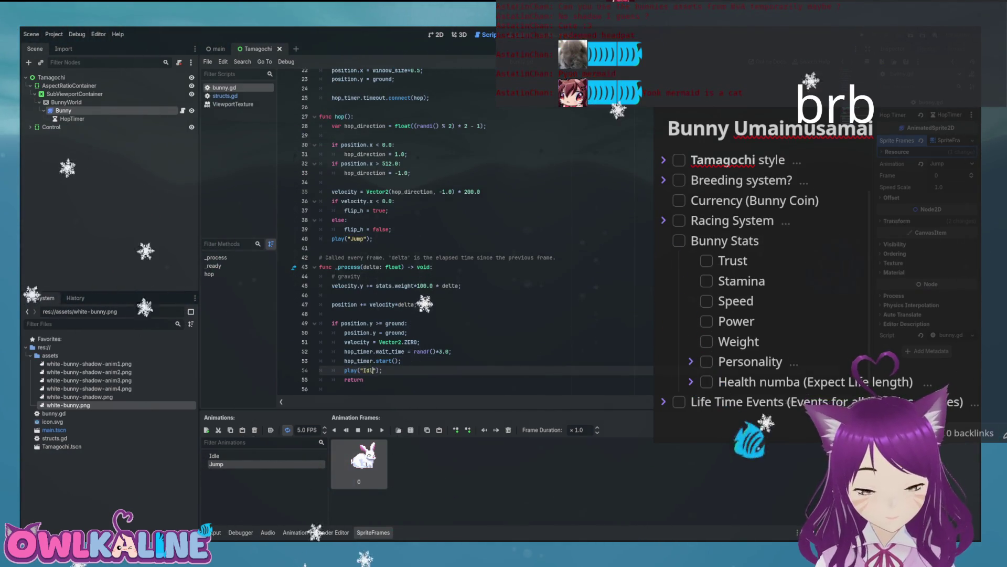
double_click(371, 370)
text(Idle)
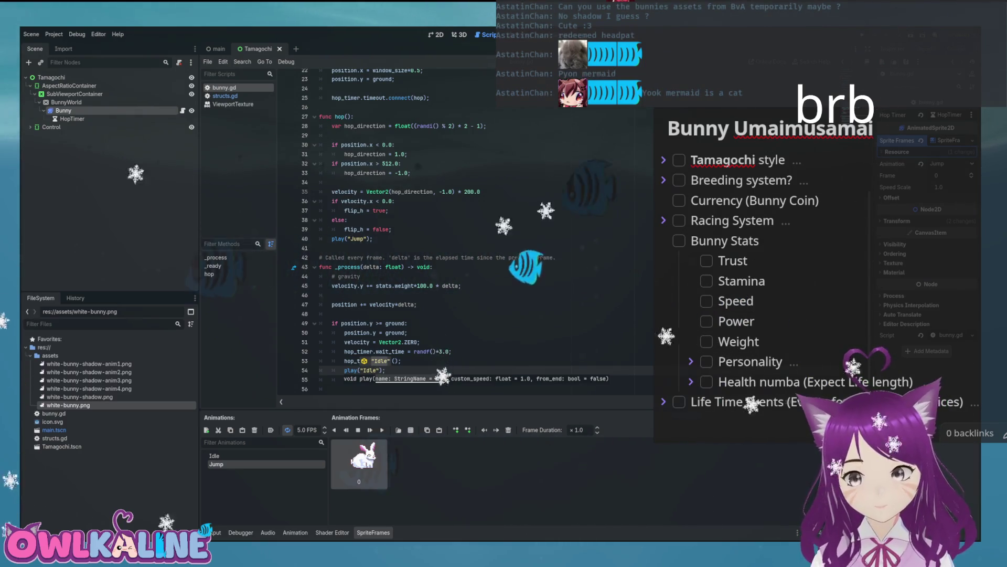
key(F5)
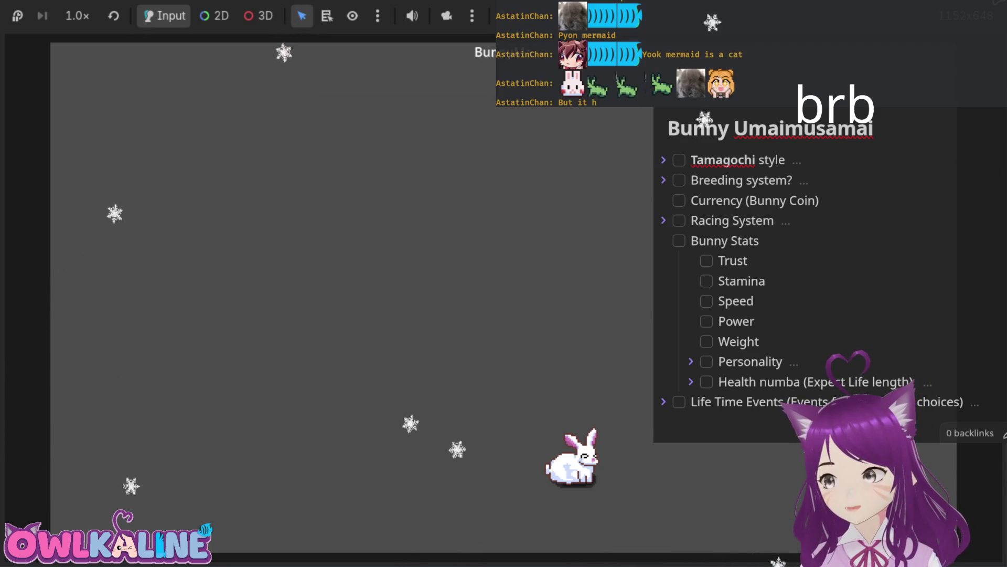
key(F8)
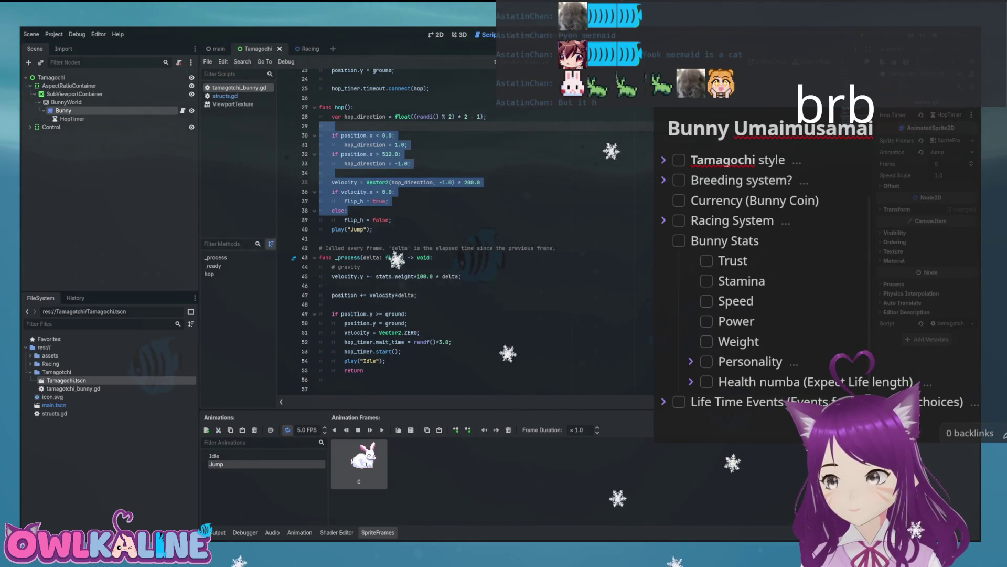
Clear the hop() code selection and scroll the bunny script back to the top.
key(Right)
click(320, 239)
scroll(420, 225, up, 6)
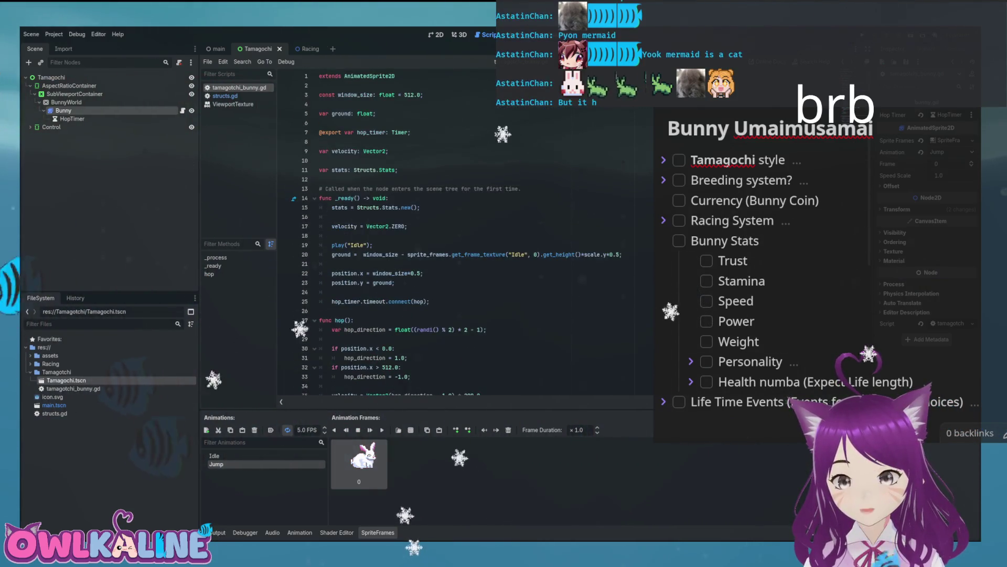